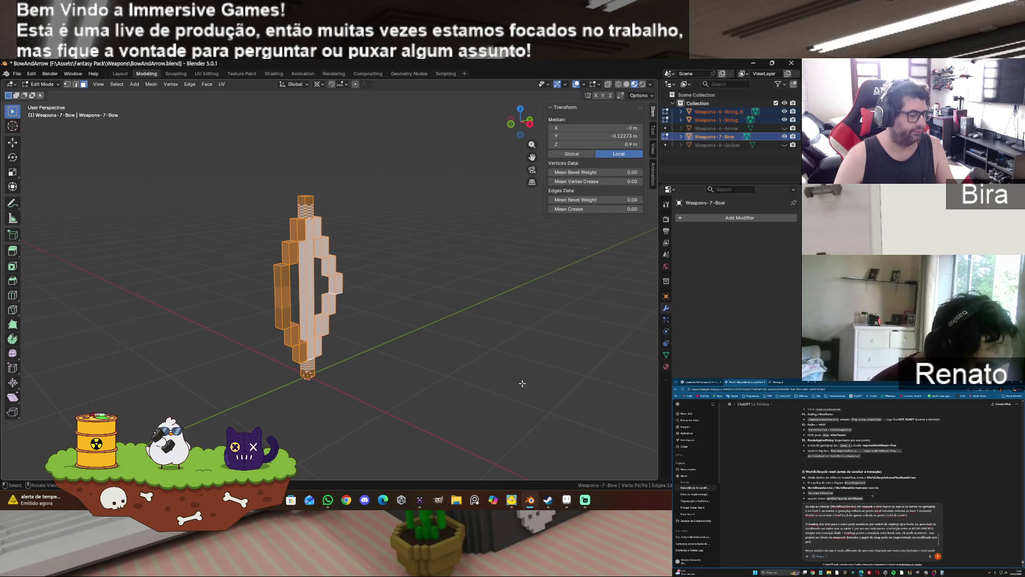
- Clear the bow's vertex selection, return to Object Mode with nothing selected, then pick Weapons-1-String
{"action": "key", "text": "alt+a"}
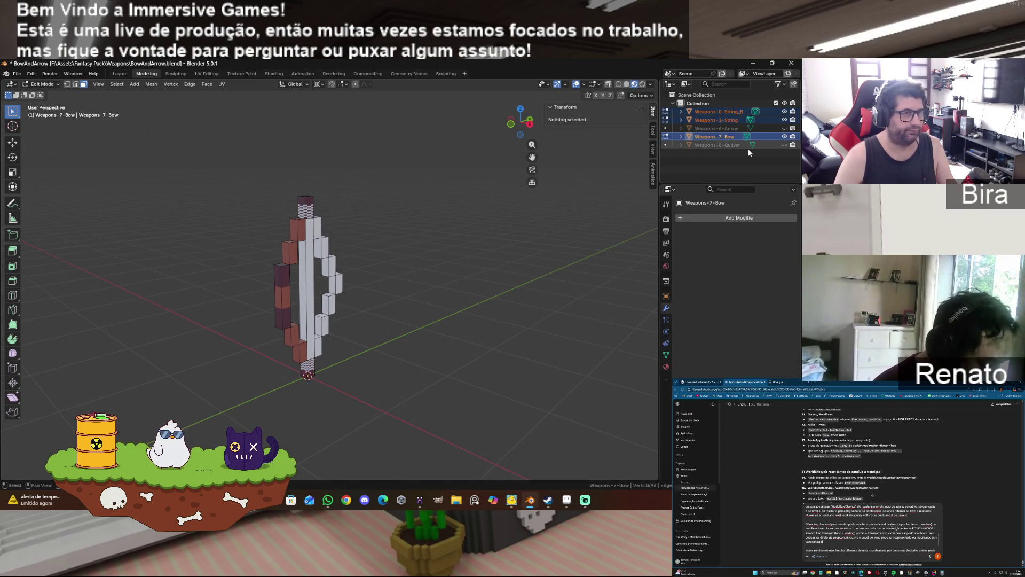
{"action": "key", "text": "Tab"}
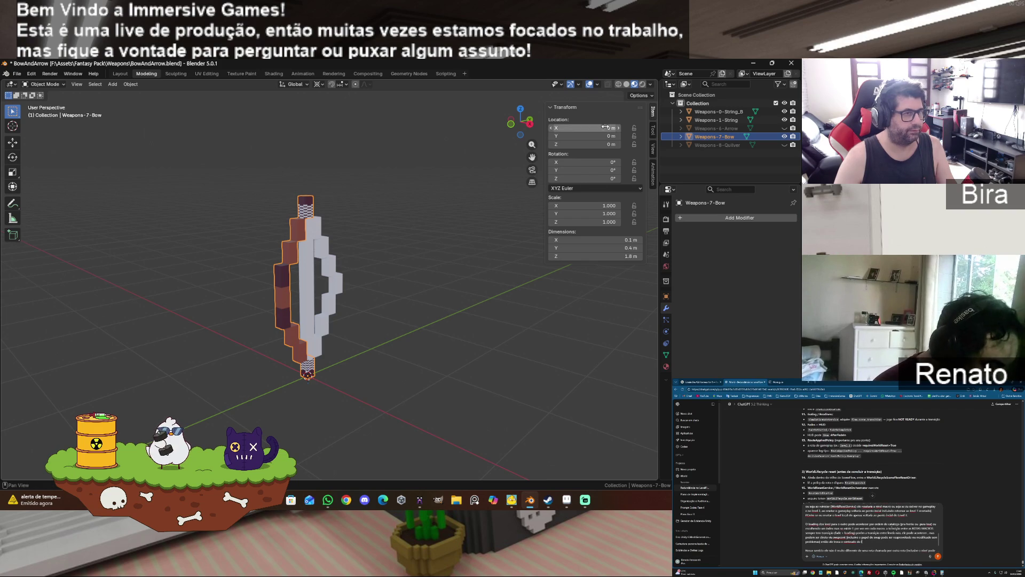
{"action": "left_click_drag", "start_coordinate": [521, 122], "coordinate": [585, 124]}
{"action": "left_click", "coordinate": [439, 230]}
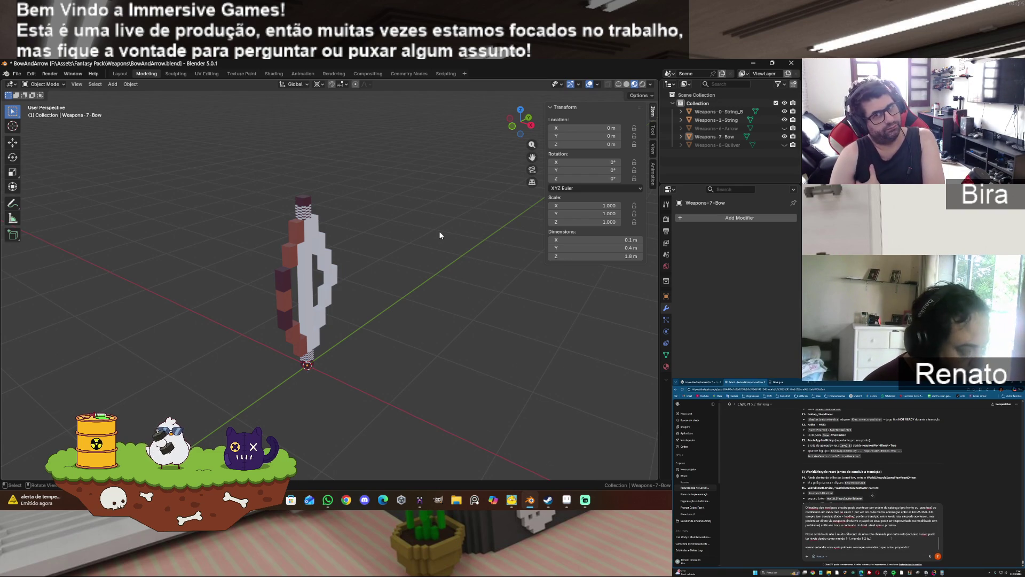
{"action": "scroll", "coordinate": [440, 235], "scroll_direction": "up", "scroll_amount": 1}
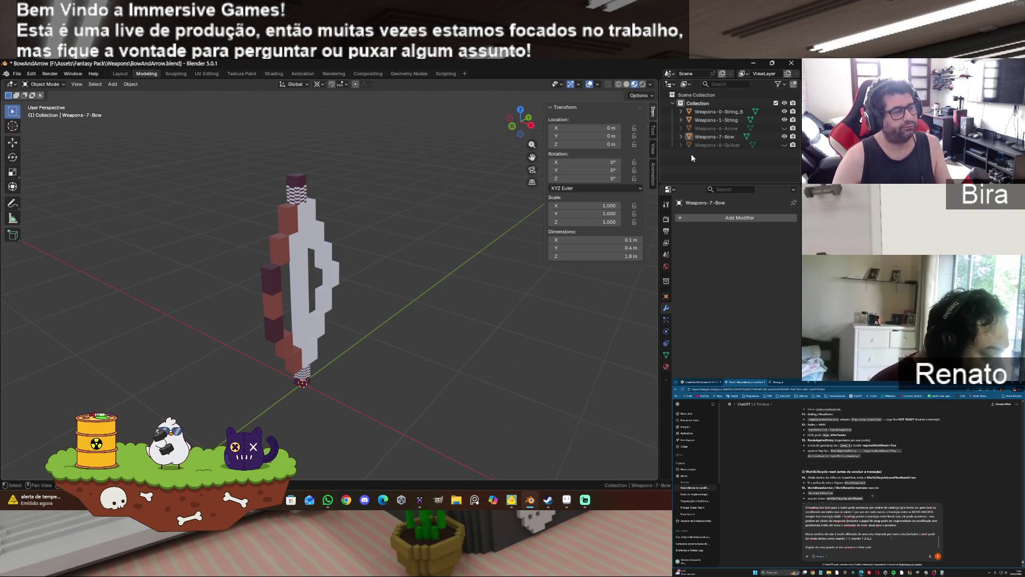
{"action": "left_click", "coordinate": [720, 119]}
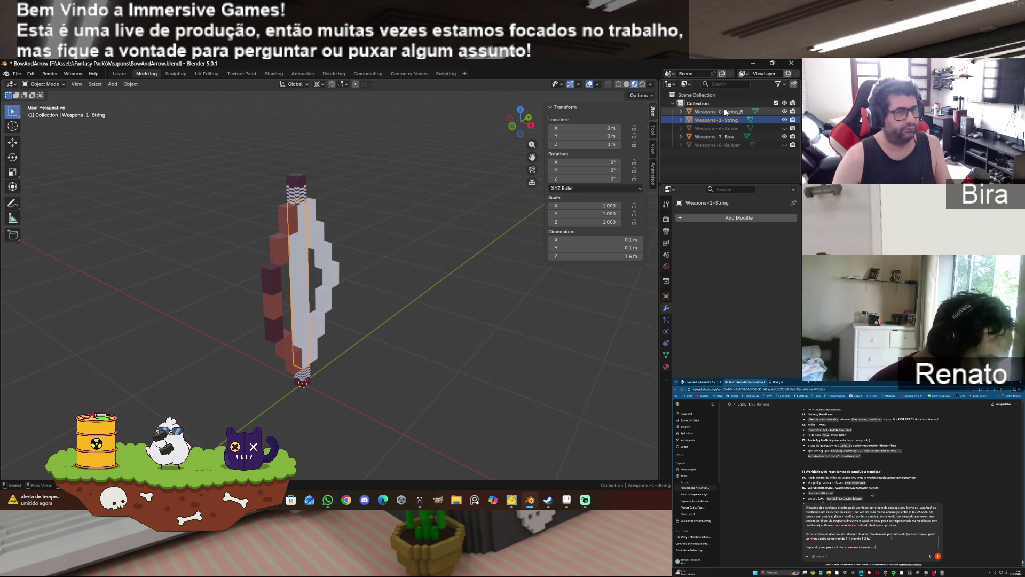
- Scale both bow strings thinner in X and Y only, keeping their height
{"action": "left_click", "coordinate": [722, 111], "text": "shift"}
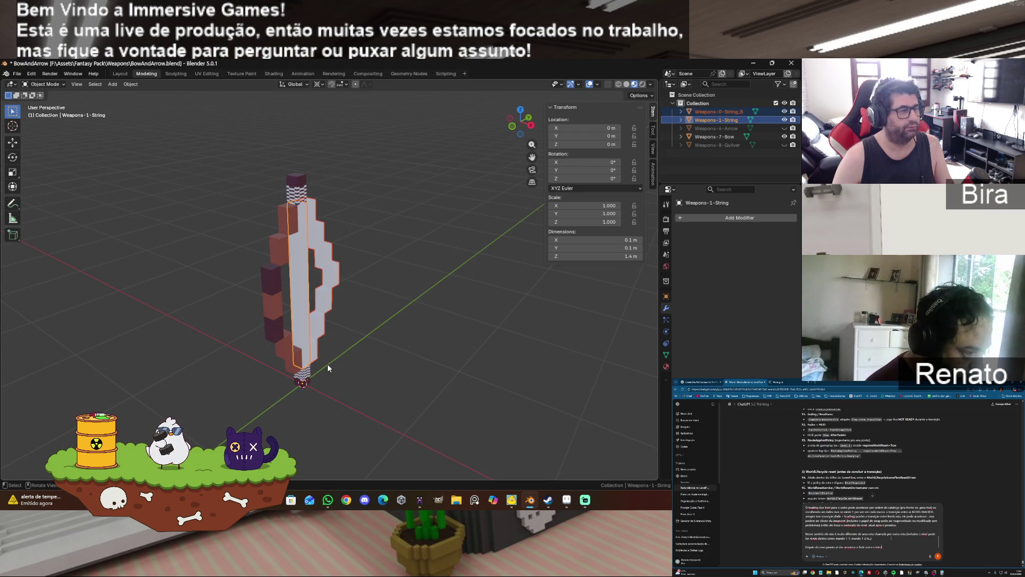
{"action": "key", "text": "Tab"}
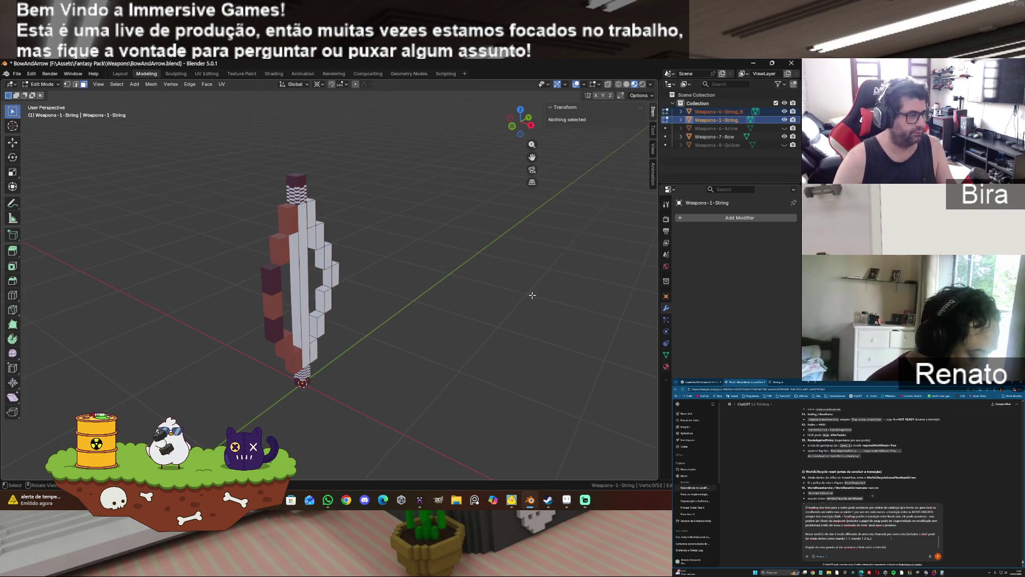
{"action": "key", "text": "a"}
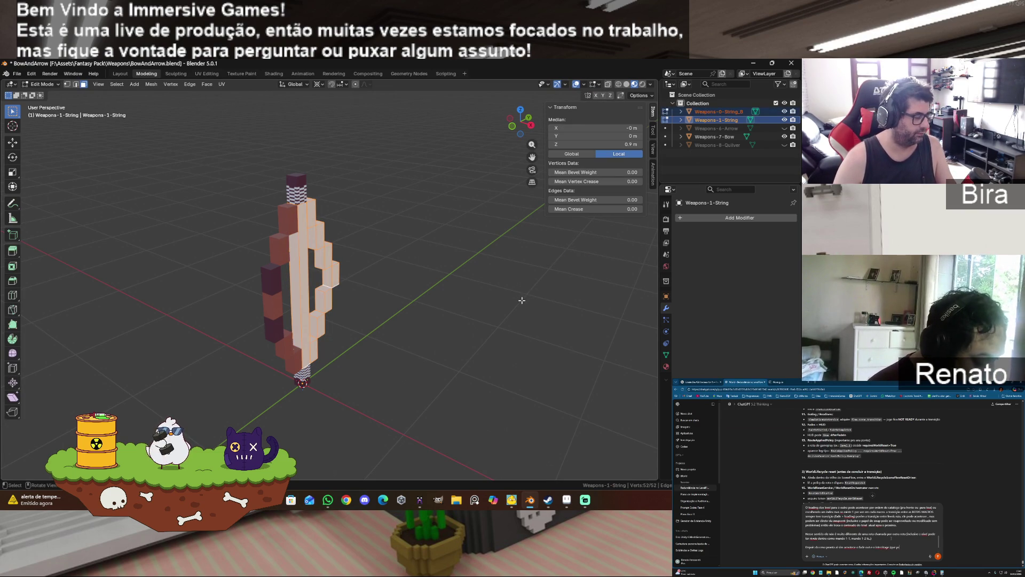
{"action": "key", "text": "s"}
{"action": "key", "text": "x"}
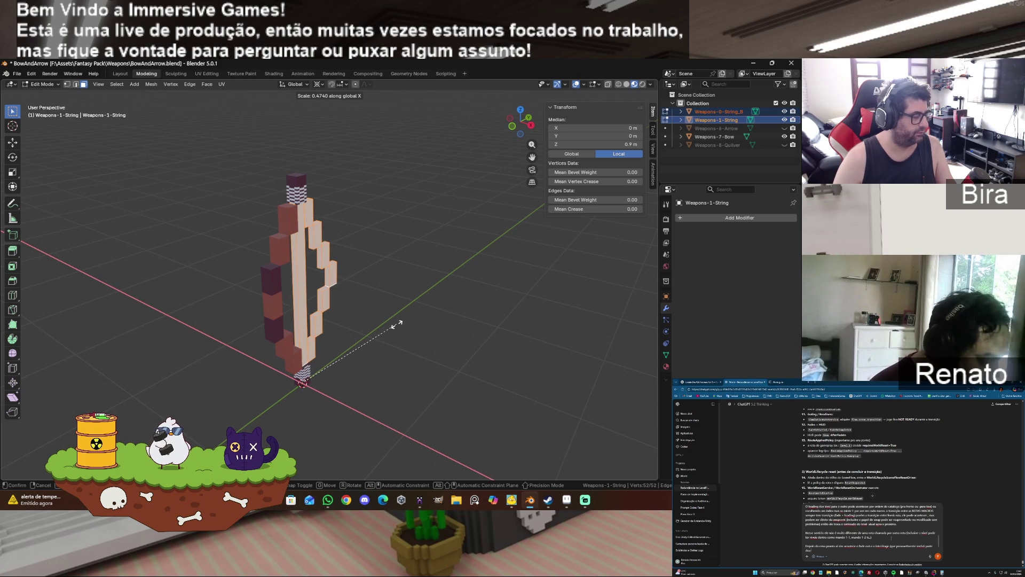
{"action": "key", "text": "Escape"}
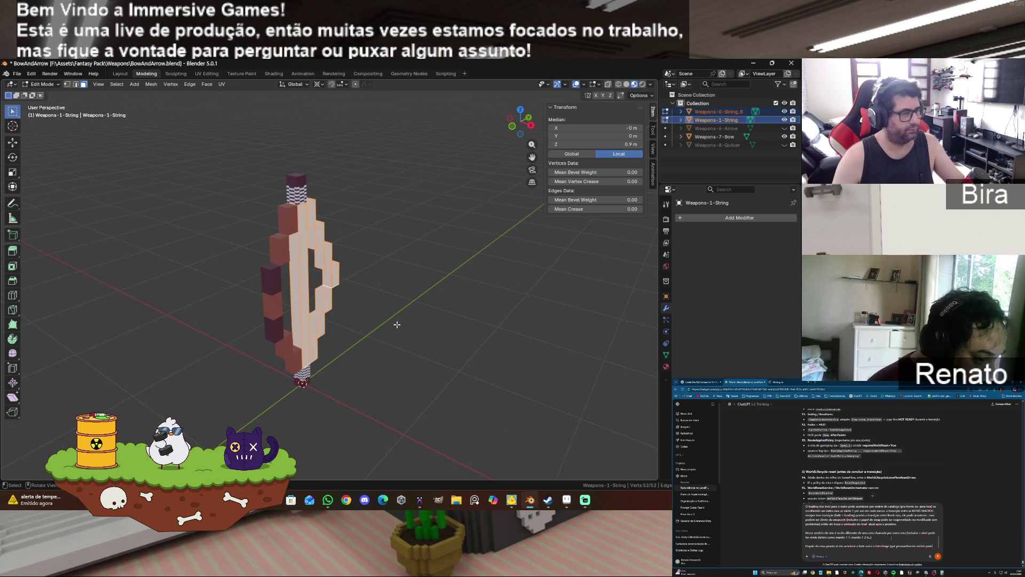
{"action": "key", "text": "s"}
{"action": "key", "text": "shift+z"}
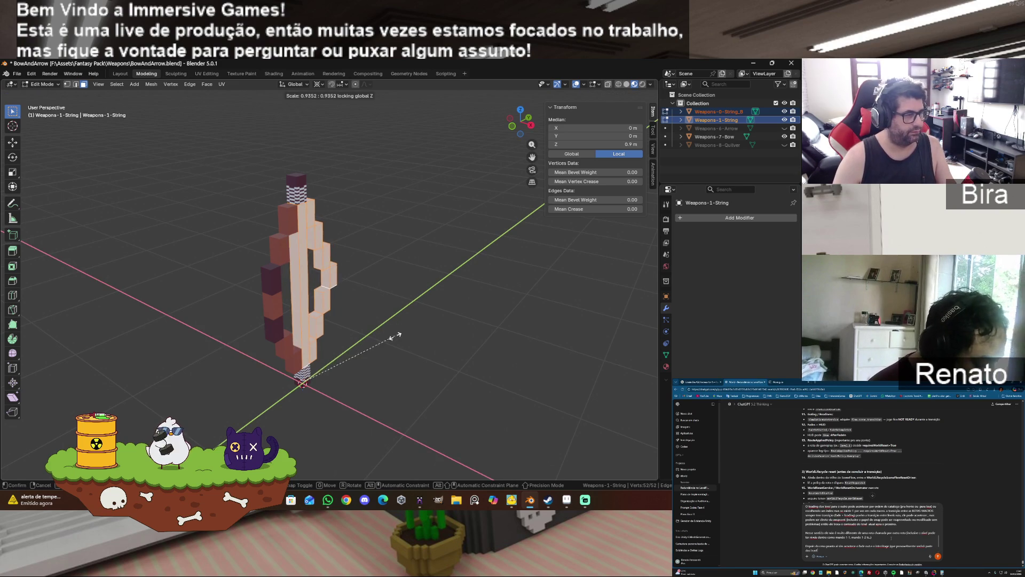
{"action": "left_click", "coordinate": [358, 351]}
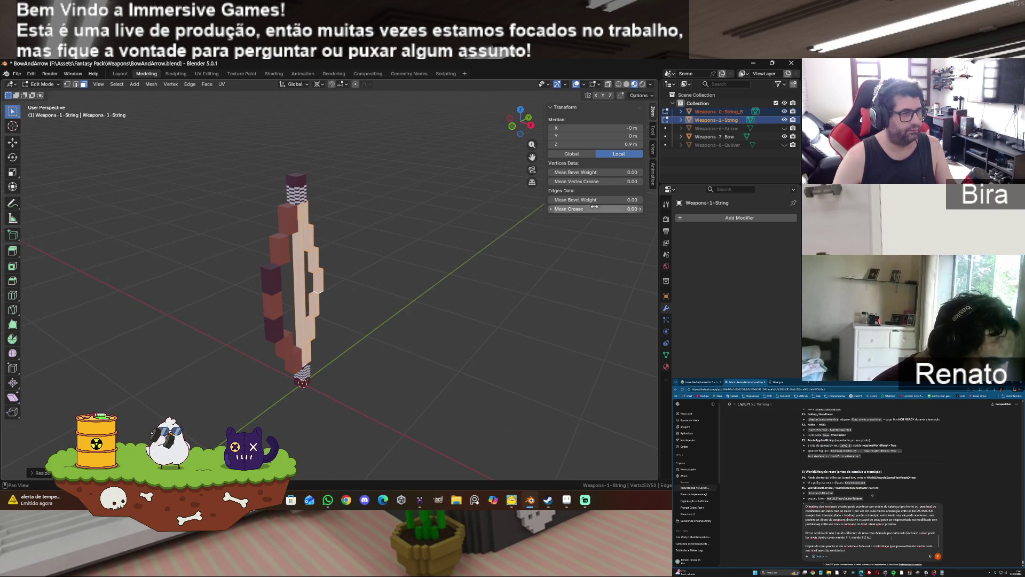
- Nudge the strings along Y, then switch to the Right side view
{"action": "left_click_drag", "start_coordinate": [529, 119], "coordinate": [521, 124]}
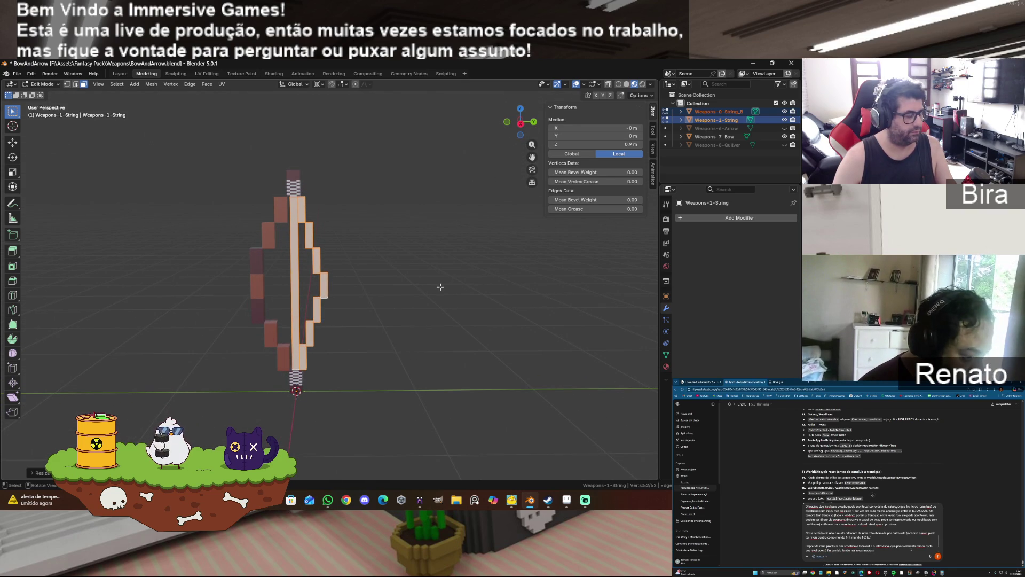
{"action": "key", "text": "g"}
{"action": "key", "text": "y"}
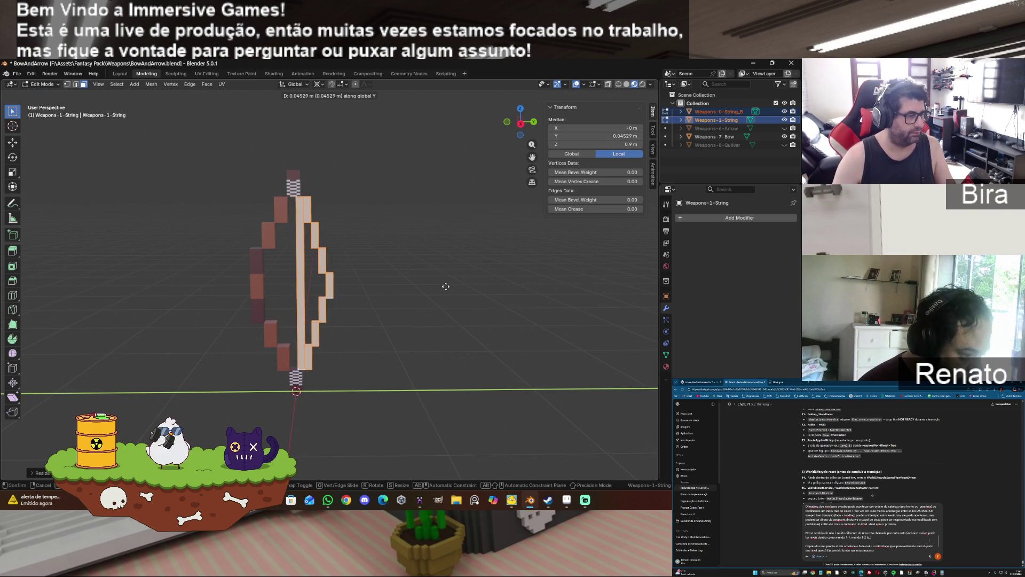
{"action": "left_click", "coordinate": [443, 286]}
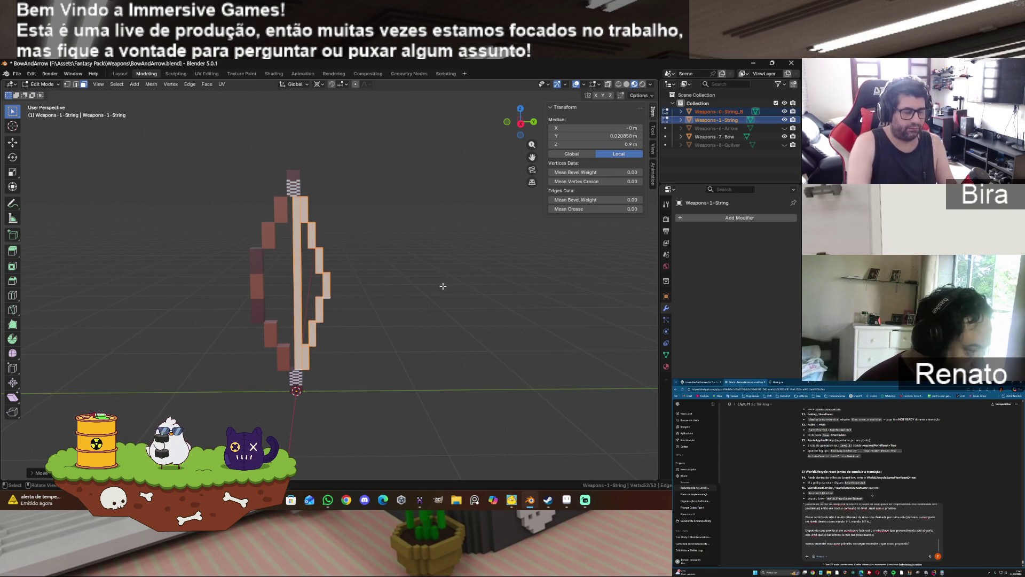
{"action": "key", "text": "KP_3"}
{"action": "scroll", "coordinate": [464, 310], "scroll_direction": "up", "scroll_amount": 4}
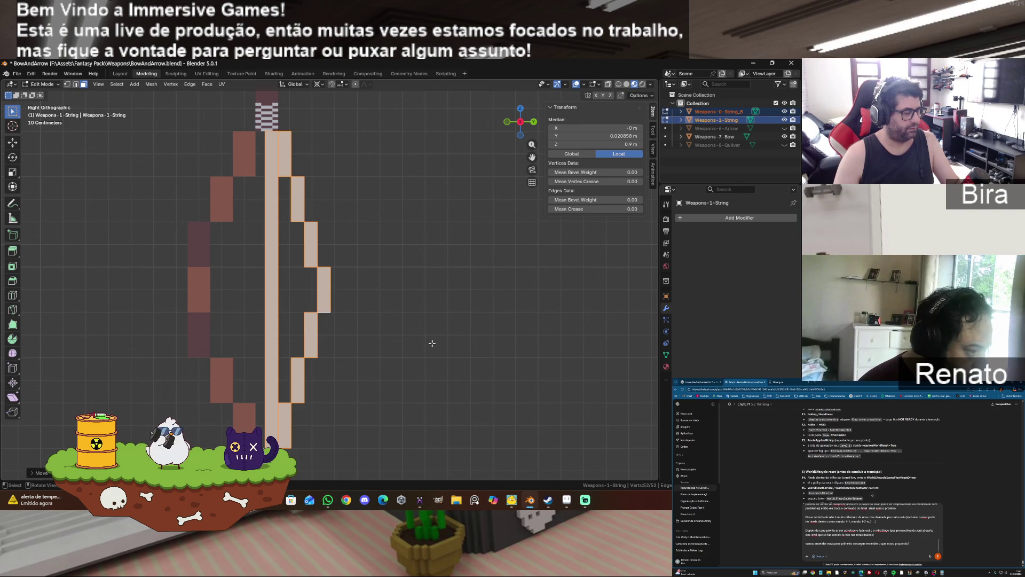
- Select only Weapons-0-String_B and move all its vertices along Y
{"action": "key", "text": "alt+a"}
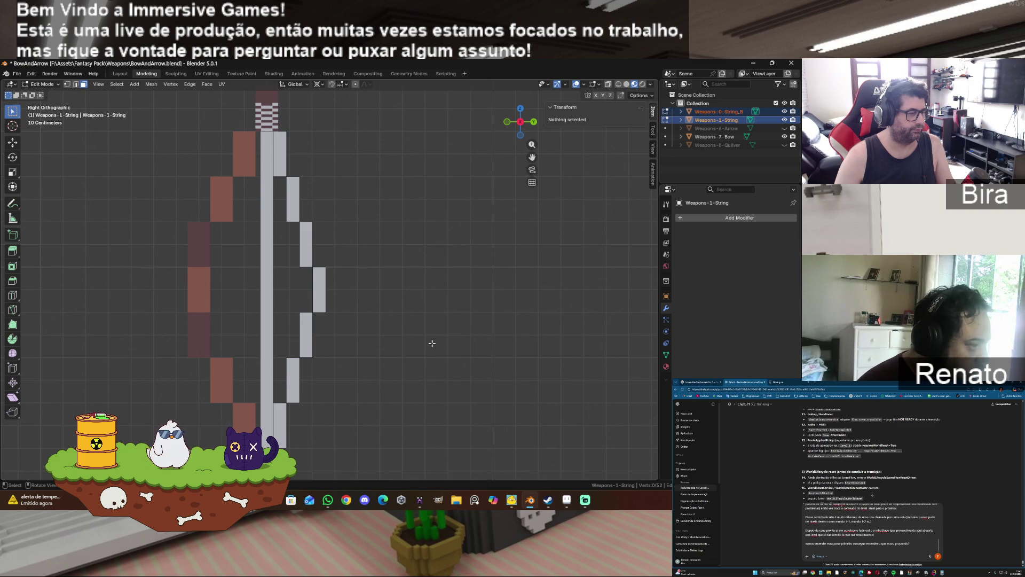
{"action": "key", "text": "Tab"}
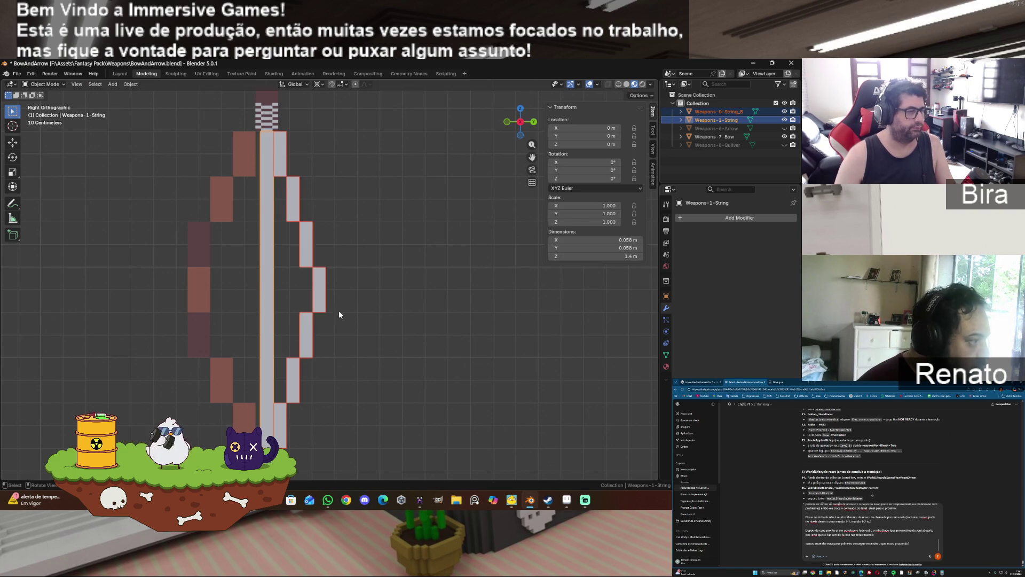
{"action": "left_click", "coordinate": [324, 298]}
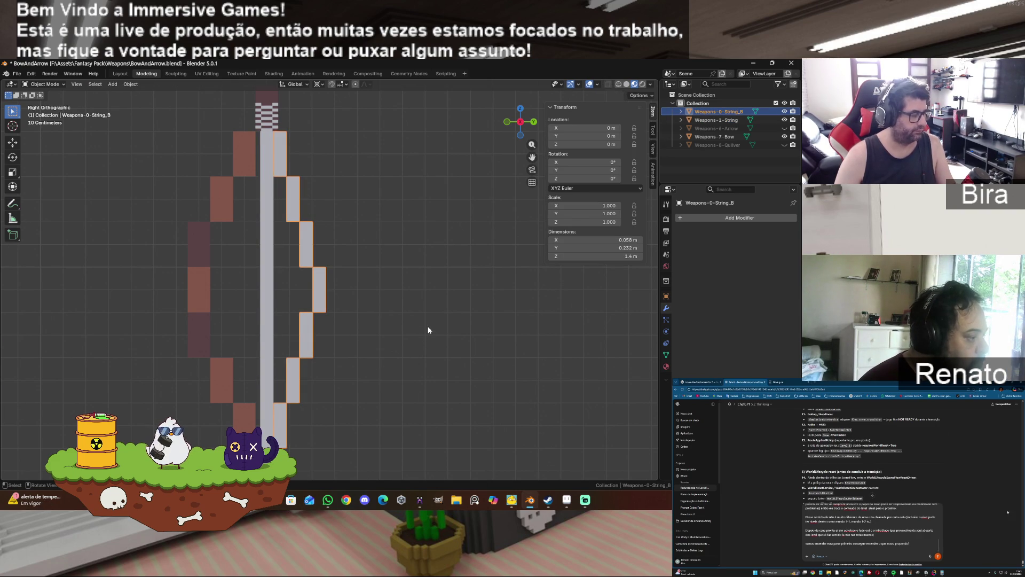
{"action": "key", "text": "Tab"}
{"action": "key", "text": "a"}
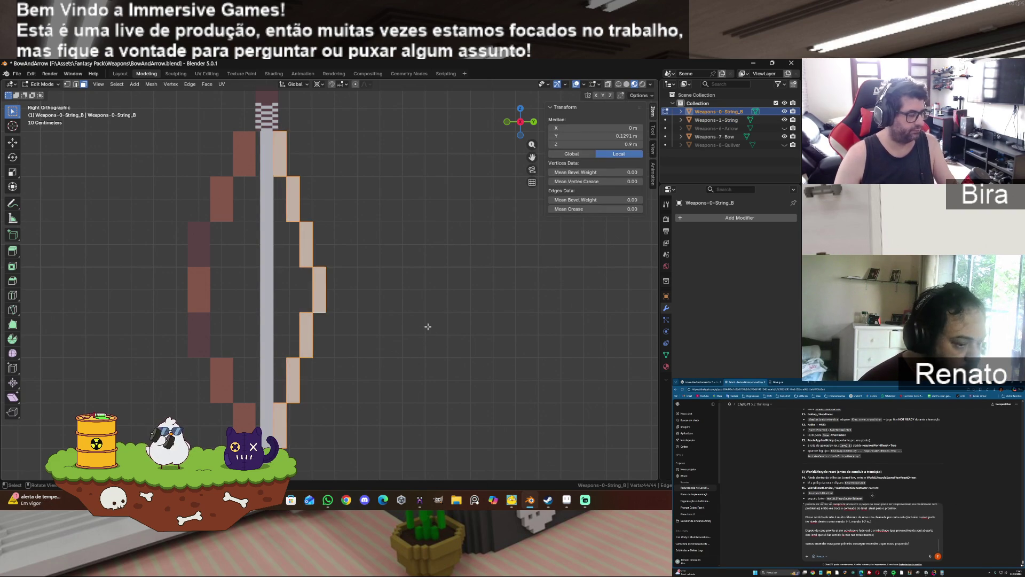
{"action": "key", "text": "g"}
{"action": "key", "text": "y"}
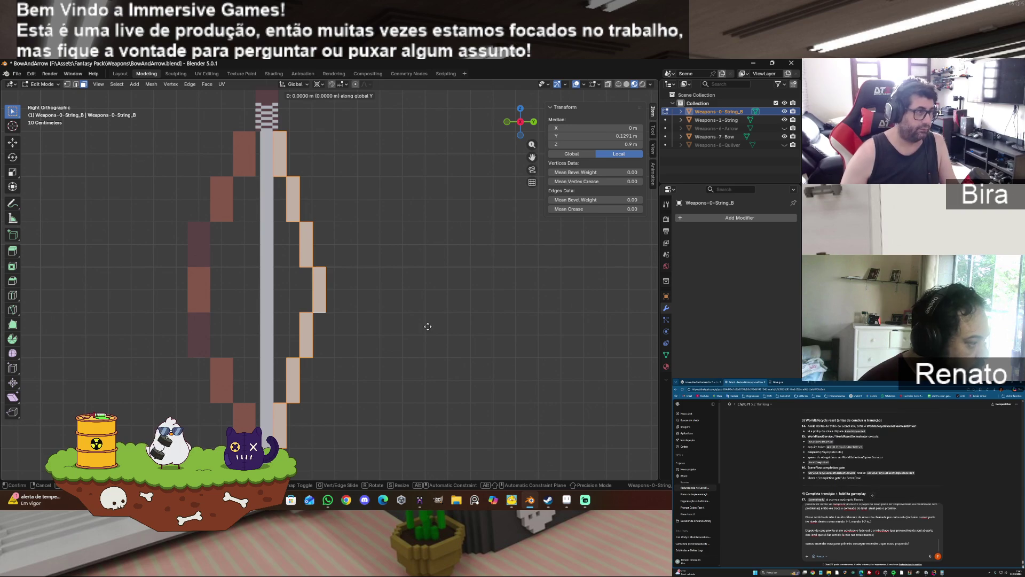
{"action": "left_click", "coordinate": [434, 325]}
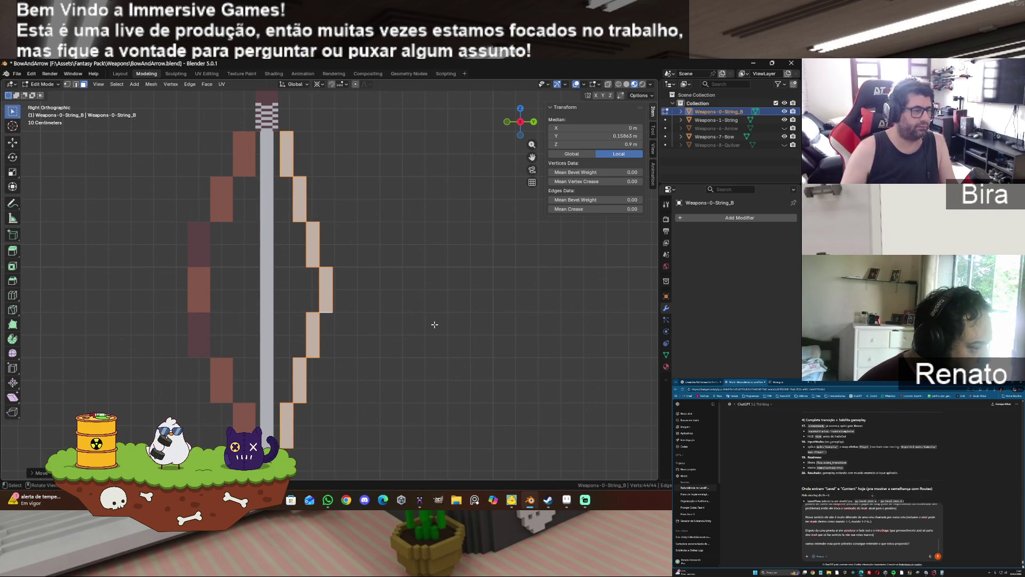
- Zoom to the string's top and fine-tune its Y position to a 0.35048 m median
{"action": "scroll", "coordinate": [451, 281], "scroll_direction": "up", "scroll_amount": 5}
{"action": "mouse_move", "coordinate": [532, 156]}
{"action": "left_mouse_down"}
{"action": "mouse_move", "coordinate": [635, 251]}
{"action": "mouse_move", "coordinate": [633, 243]}
{"action": "left_mouse_up"}
{"action": "scroll", "coordinate": [533, 152], "scroll_direction": "up", "scroll_amount": 2}
{"action": "left_click_drag", "start_coordinate": [533, 152], "coordinate": [536, 303]}
{"action": "key", "text": "g"}
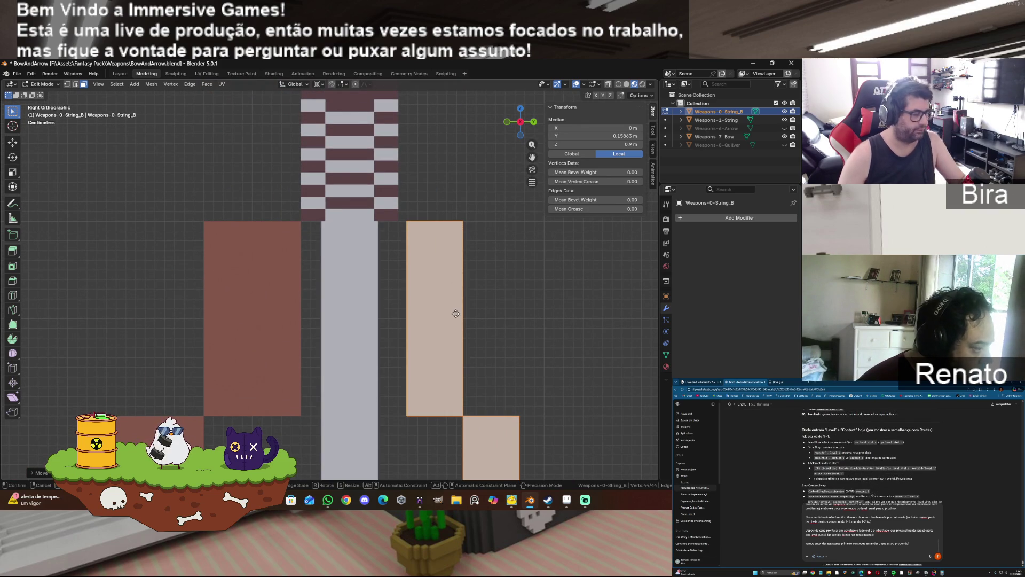
{"action": "key", "text": "y"}
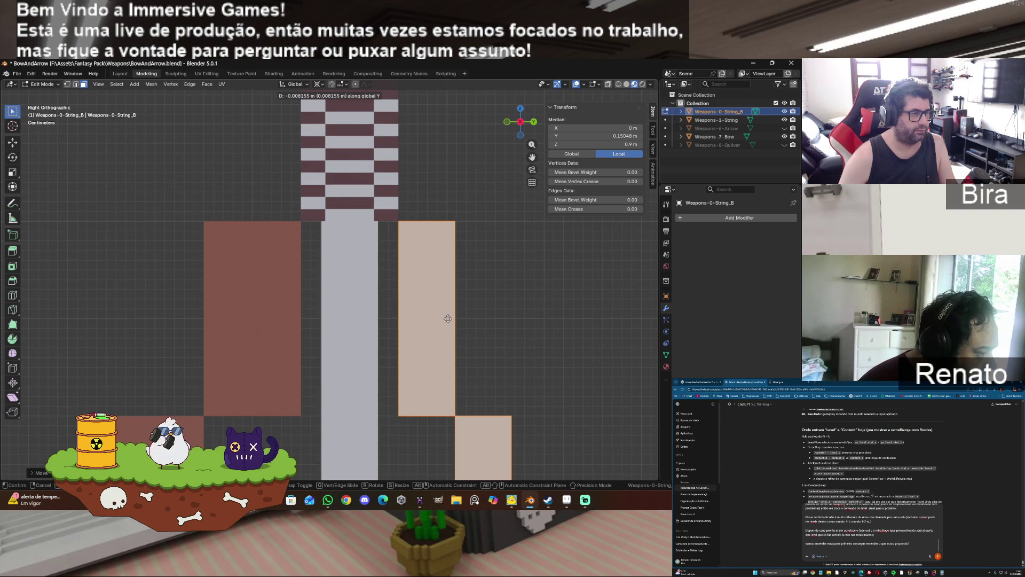
{"action": "left_click", "coordinate": [448, 318]}
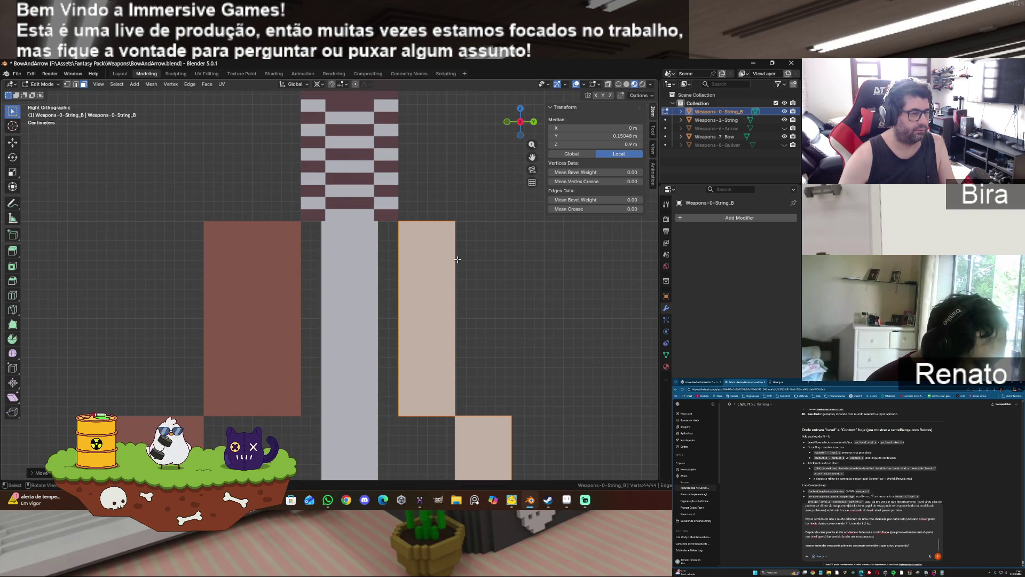
{"action": "scroll", "coordinate": [497, 291], "scroll_direction": "down", "scroll_amount": 10}
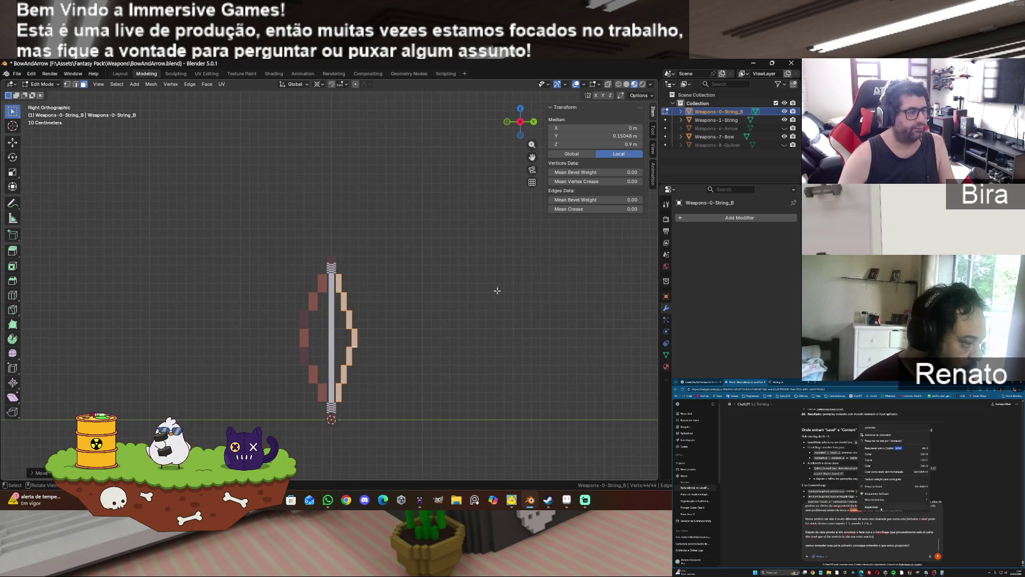
- Scale the Weapons-7-Bow mesh along X to about 0.073 m wide
{"action": "left_click", "coordinate": [464, 304]}
{"action": "key", "text": "Tab"}
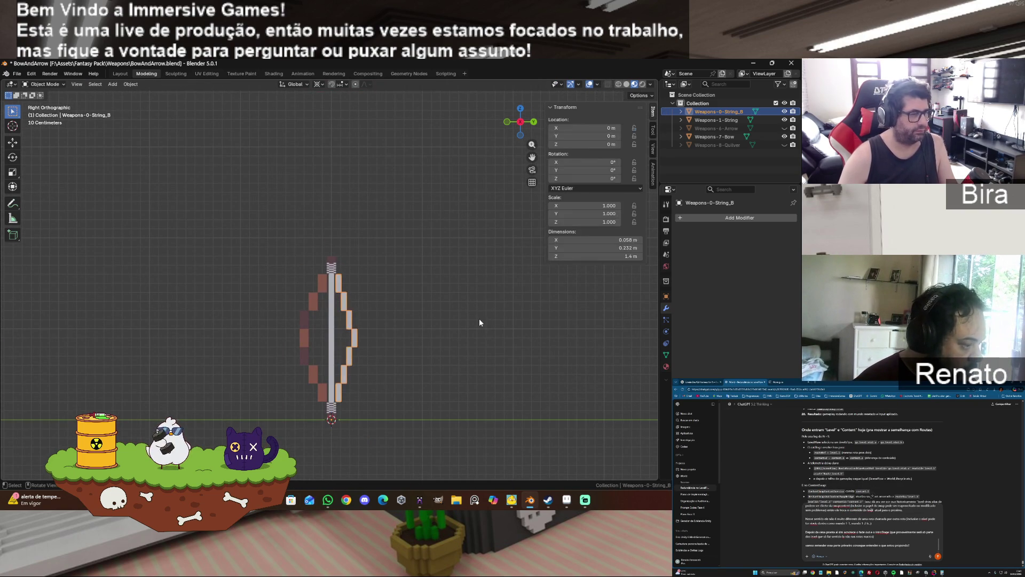
{"action": "left_click", "coordinate": [466, 297]}
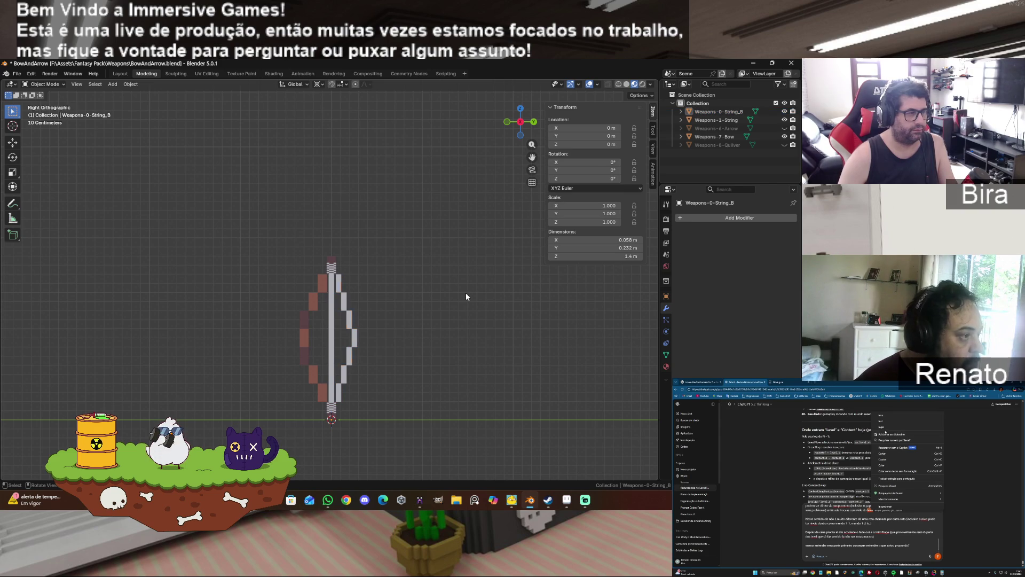
{"action": "left_click", "coordinate": [303, 325]}
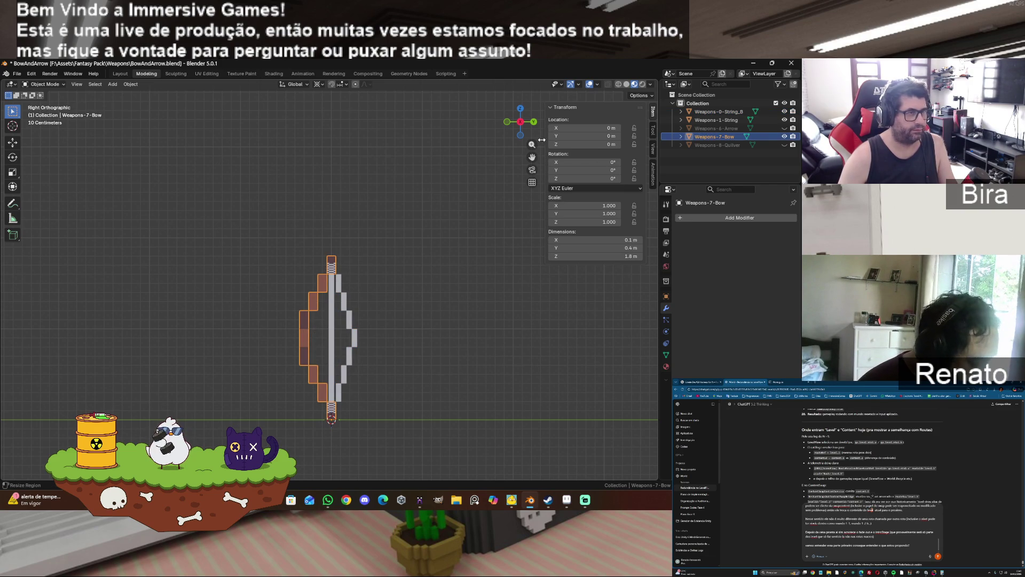
{"action": "left_click_drag", "start_coordinate": [521, 121], "coordinate": [499, 130]}
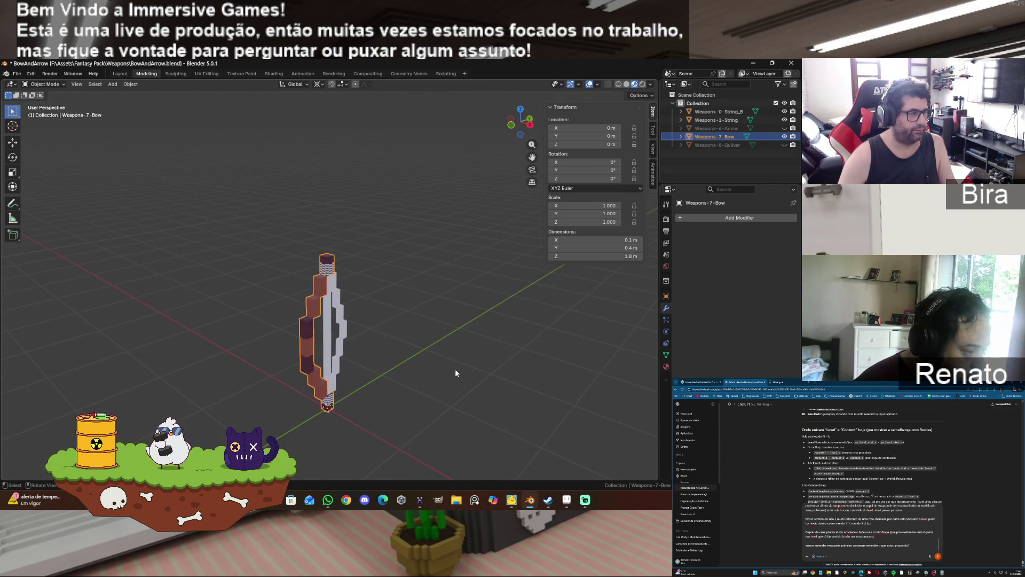
{"action": "key", "text": "Tab"}
{"action": "key", "text": "s"}
{"action": "key", "text": "x"}
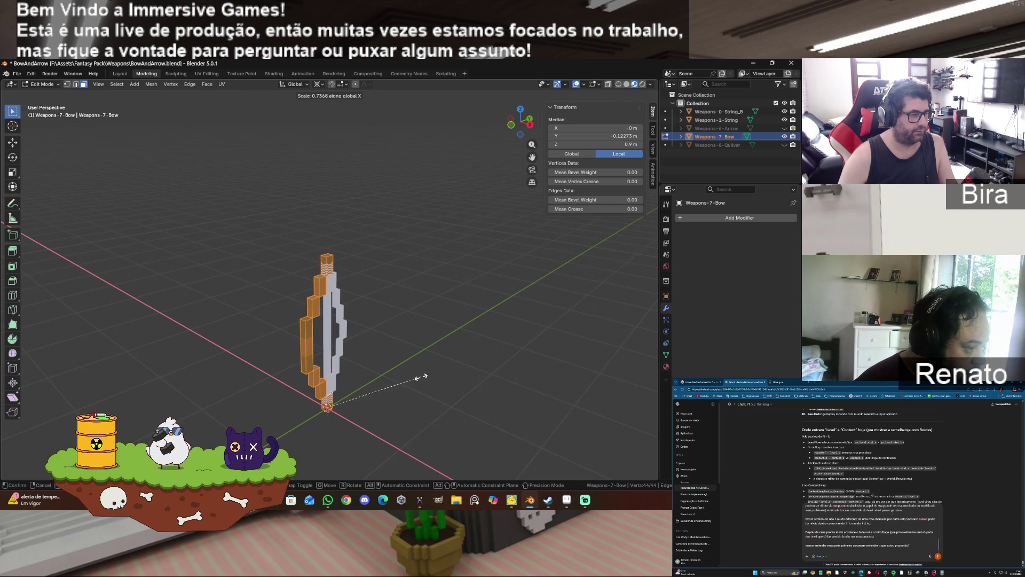
{"action": "left_click", "coordinate": [384, 389]}
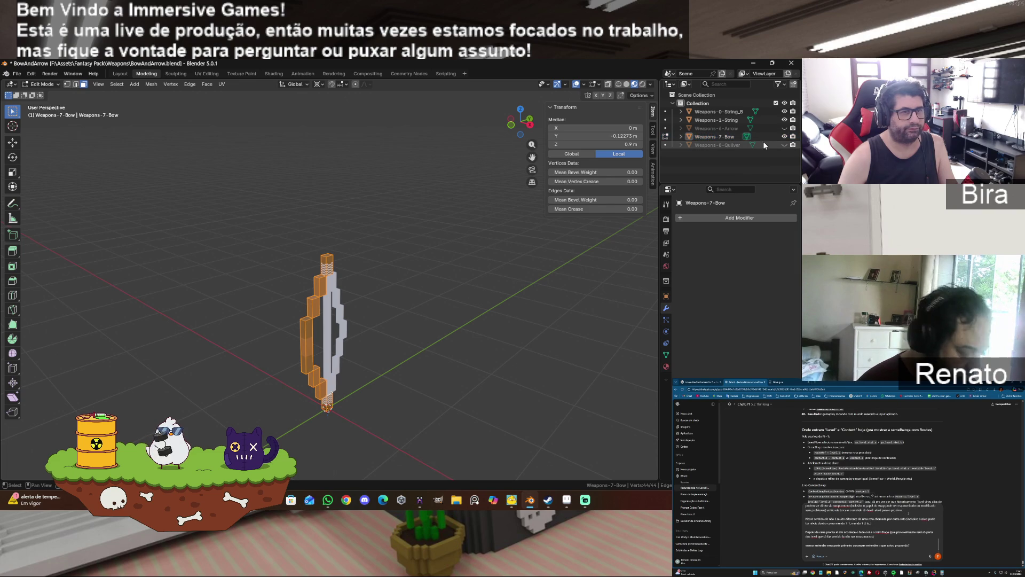
- Unhide the quiver and arrow, and select Weapons-6-Arrow in Object Mode
{"action": "left_click", "coordinate": [784, 145]}
{"action": "left_click", "coordinate": [785, 128]}
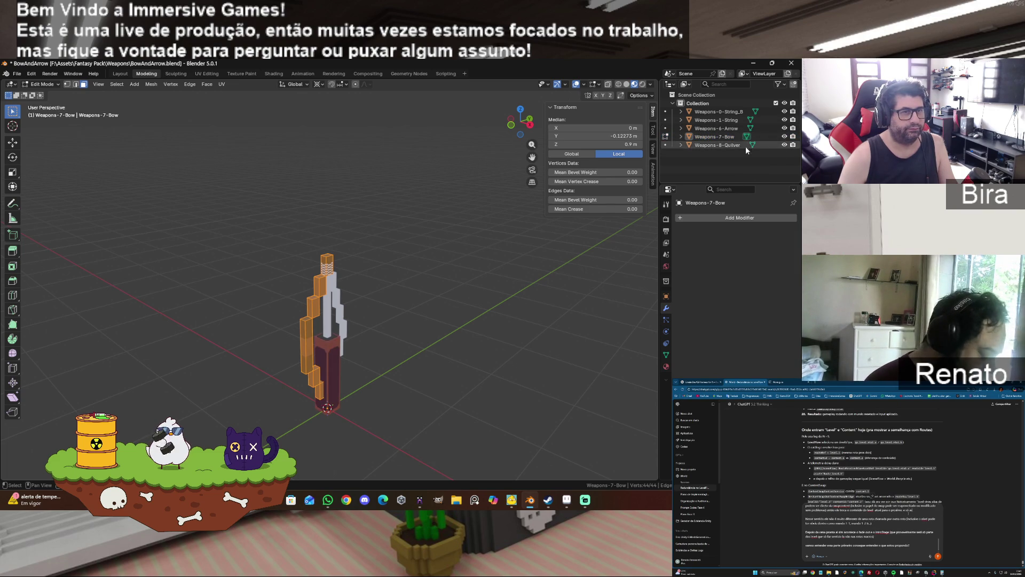
{"action": "left_click", "coordinate": [730, 129]}
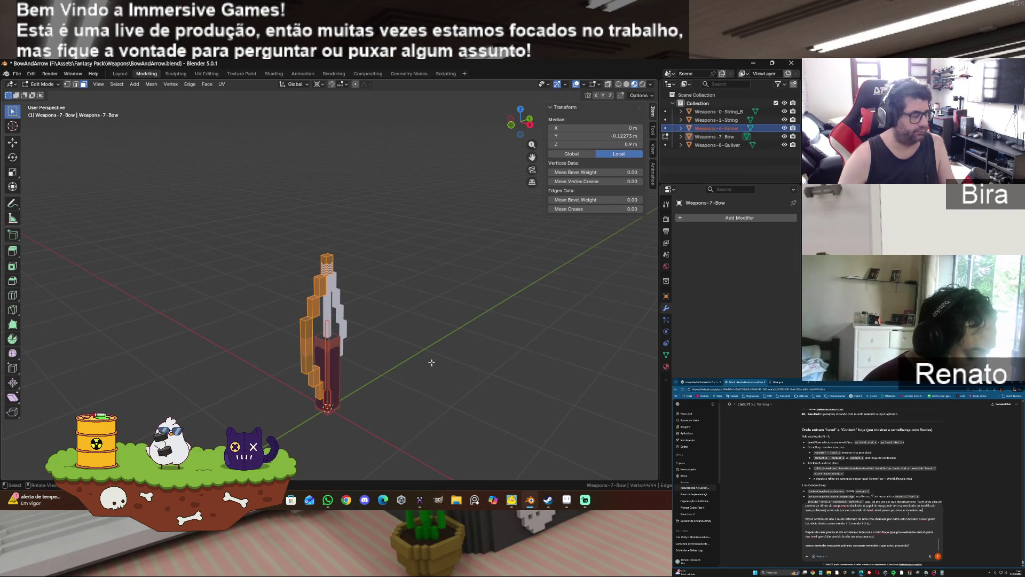
{"action": "key", "text": "Tab"}
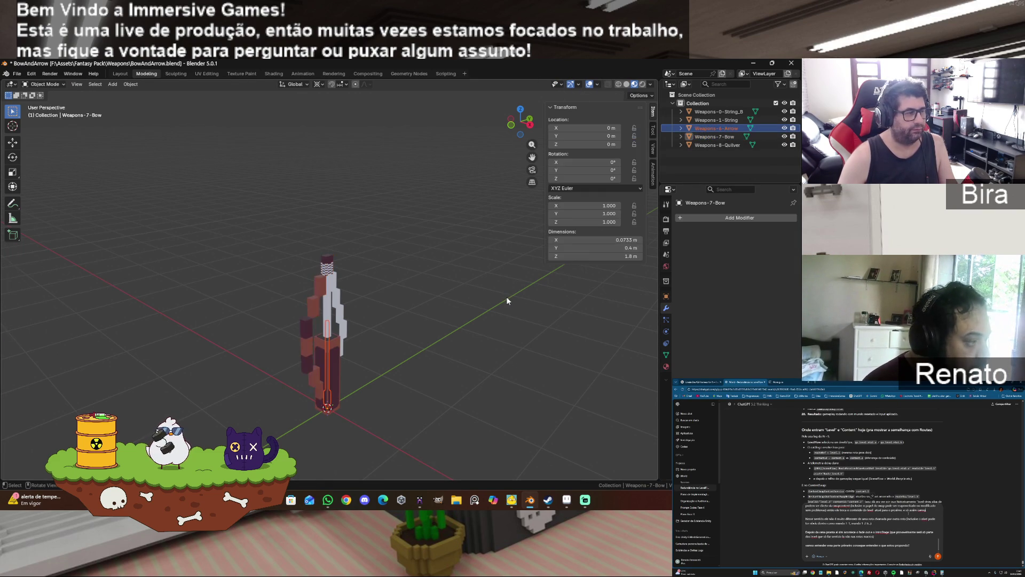
- Hide the quiver, bow and both strings, leaving Weapons-6-Arrow selected
{"action": "left_click", "coordinate": [469, 344]}
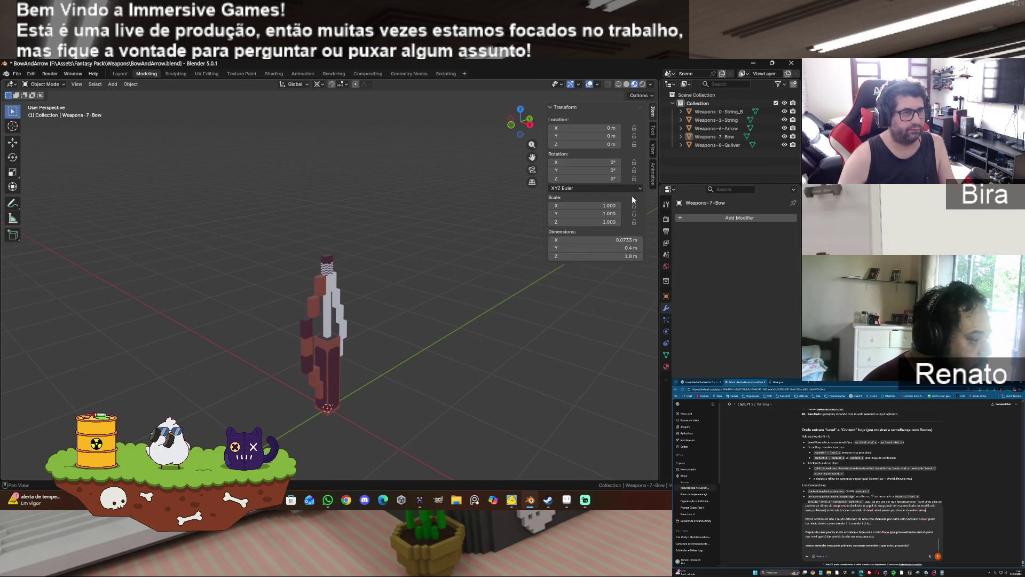
{"action": "left_click", "coordinate": [784, 143]}
{"action": "left_click", "coordinate": [784, 136]}
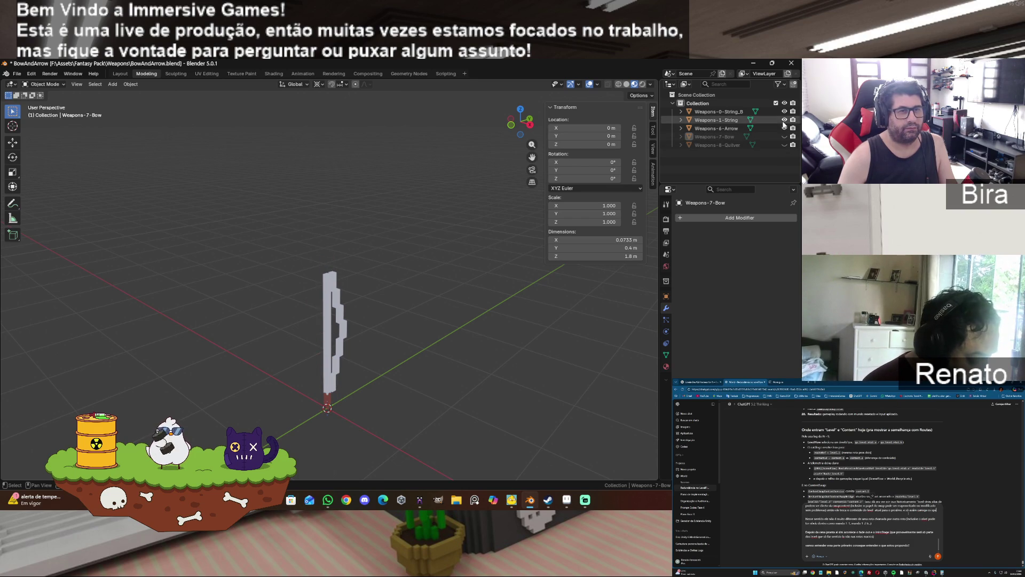
{"action": "left_click", "coordinate": [784, 119]}
{"action": "left_click", "coordinate": [784, 111]}
{"action": "left_click", "coordinate": [718, 129]}
- Snap the 3D cursor to the arrow's mid-shaft vertices
{"action": "scroll", "coordinate": [475, 356], "scroll_direction": "up", "scroll_amount": 3}
{"action": "scroll", "coordinate": [468, 368], "scroll_direction": "down", "scroll_amount": 1}
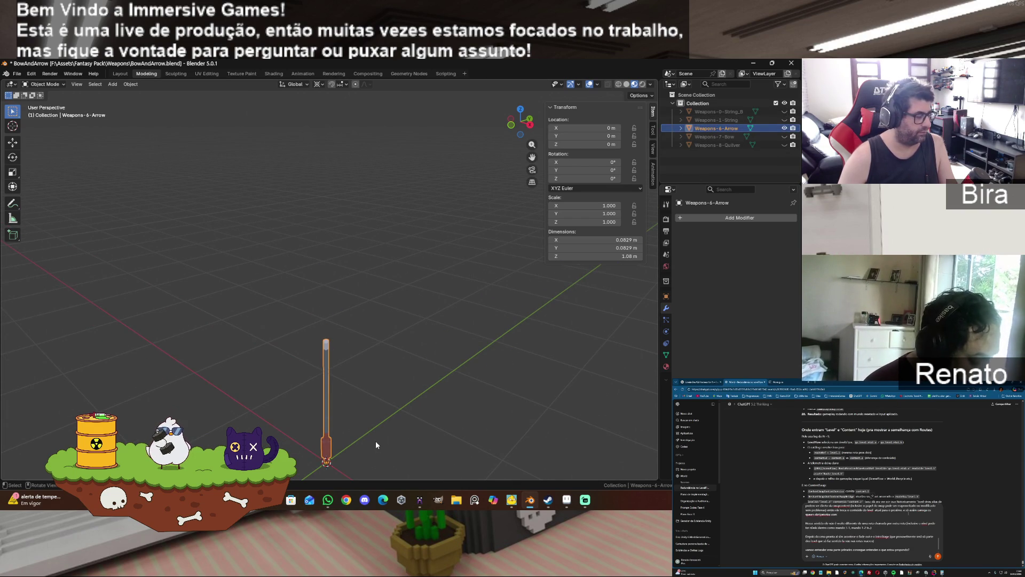
{"action": "key", "text": "Tab"}
{"action": "left_click_drag", "start_coordinate": [292, 391], "coordinate": [426, 407]}
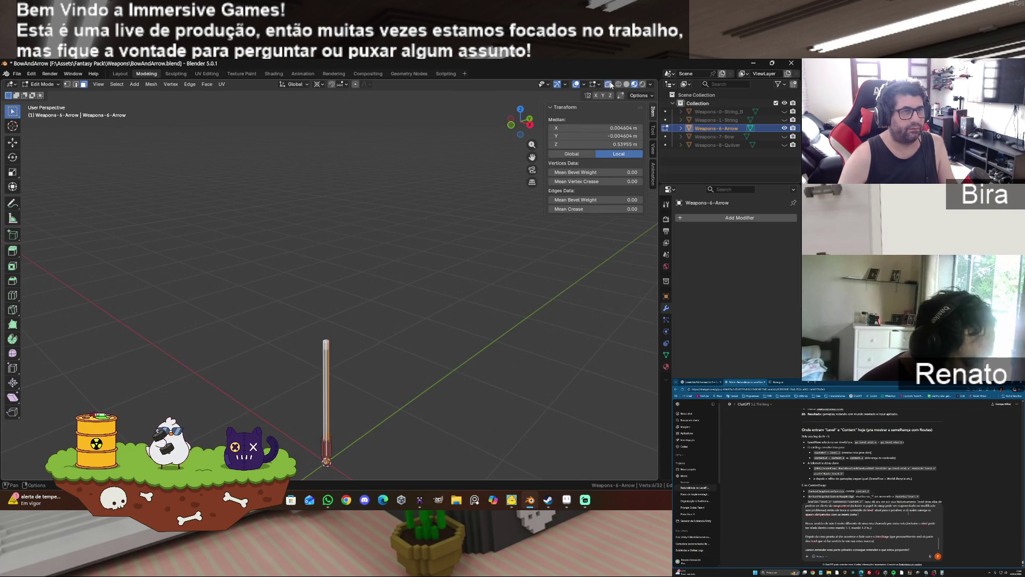
{"action": "left_click", "coordinate": [282, 388]}
{"action": "mouse_move", "coordinate": [282, 388]}
{"action": "left_mouse_down"}
{"action": "mouse_move", "coordinate": [393, 395]}
{"action": "mouse_move", "coordinate": [398, 410]}
{"action": "left_mouse_up"}
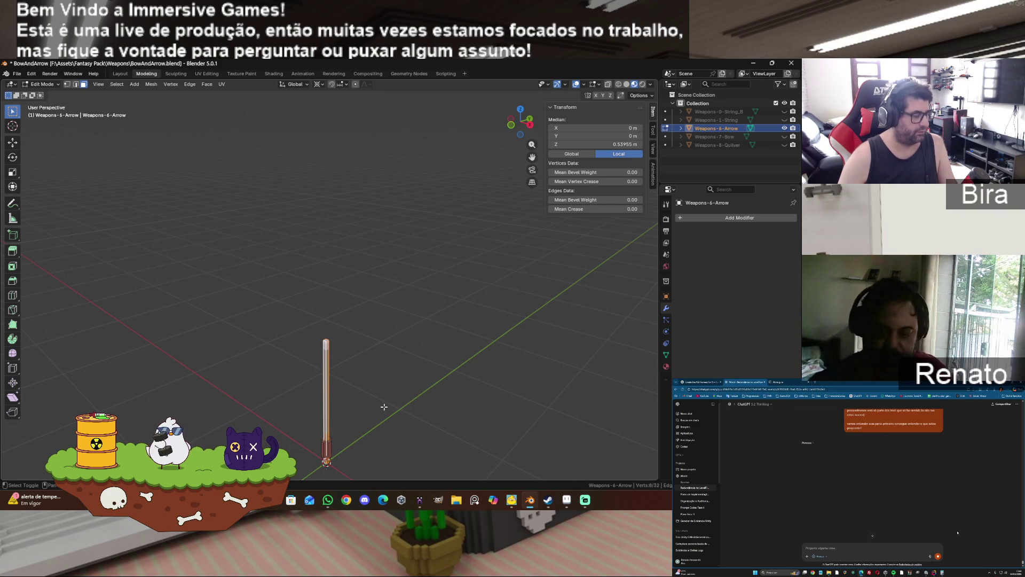
{"action": "key", "text": "shift+s"}
{"action": "key", "text": "2"}
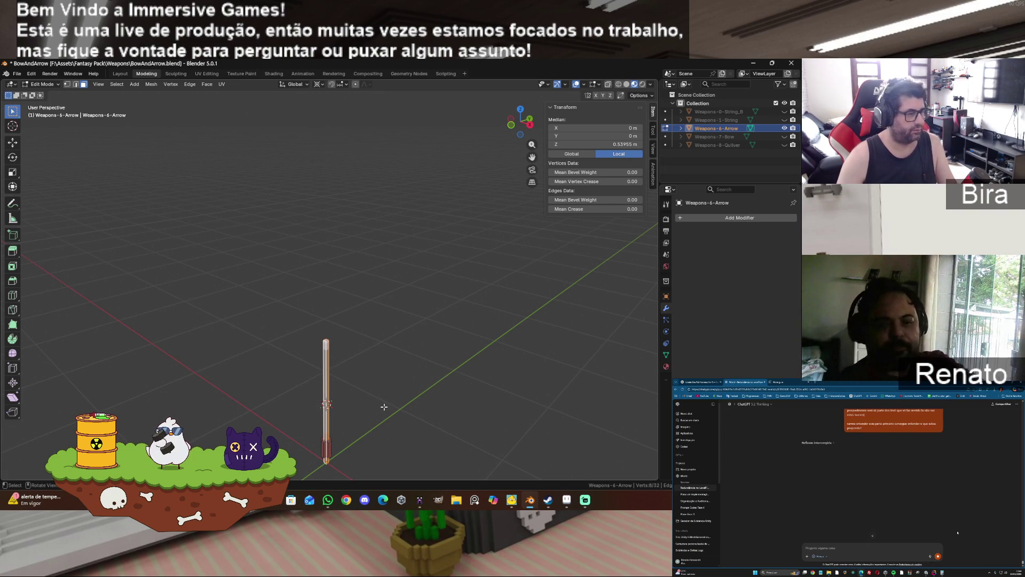
{"action": "key", "text": "Tab"}
{"action": "right_click", "coordinate": [328, 381]}
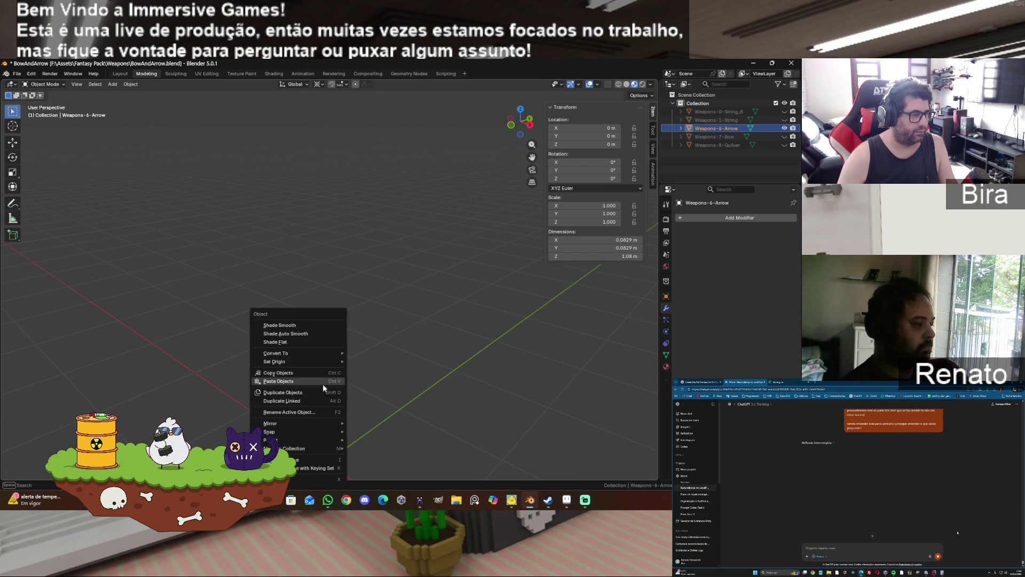
- Move the arrow's origin to its geometry centre and clear its selection
{"action": "mouse_move", "coordinate": [304, 362]}
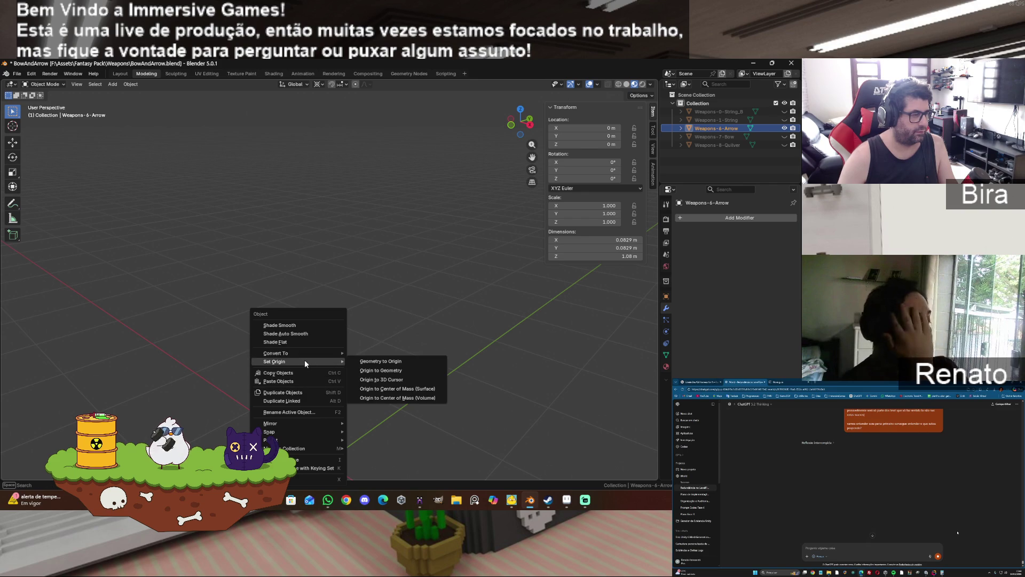
{"action": "left_click", "coordinate": [412, 370]}
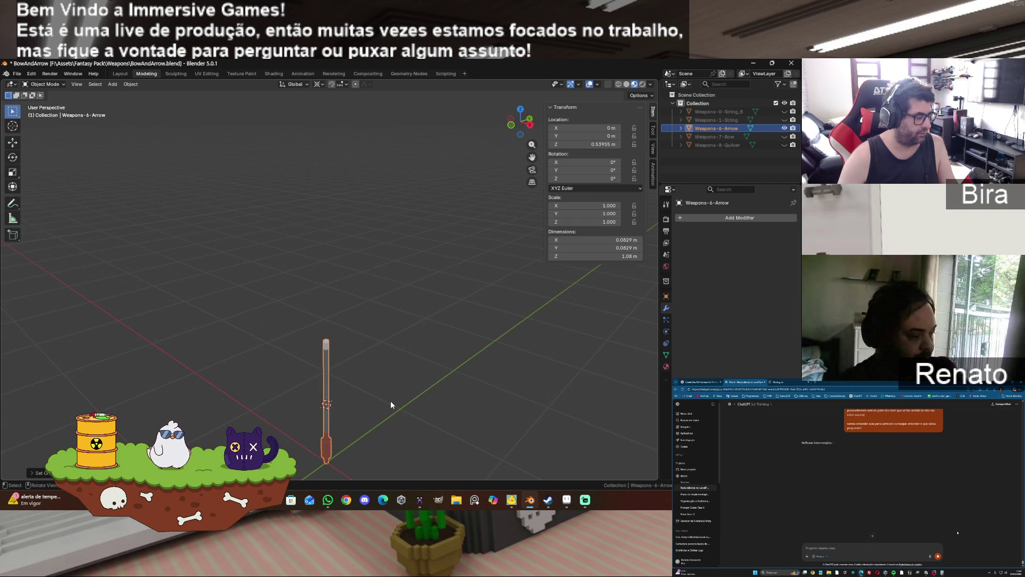
{"action": "key", "text": "shift+s"}
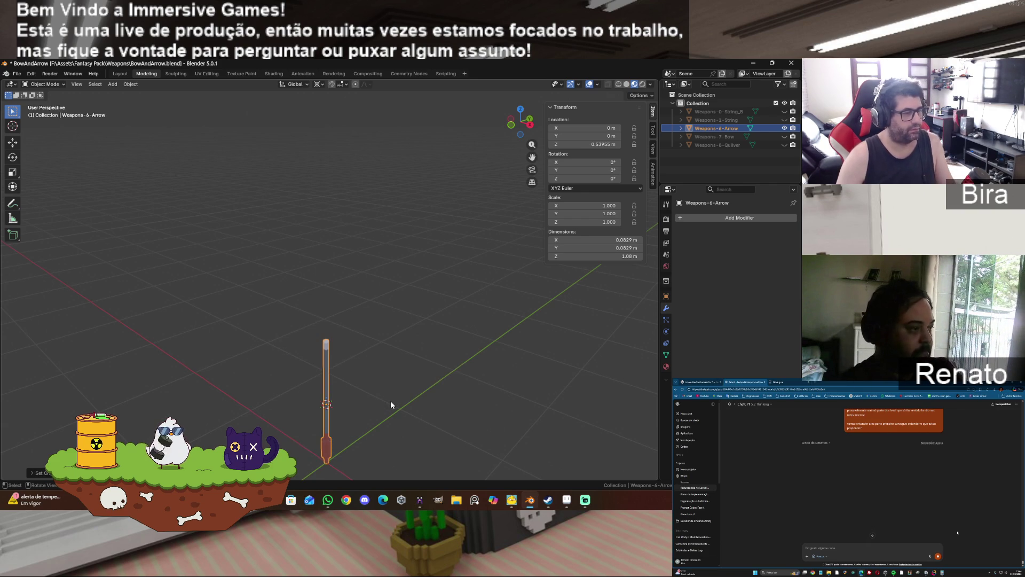
{"action": "key", "text": "shift+s"}
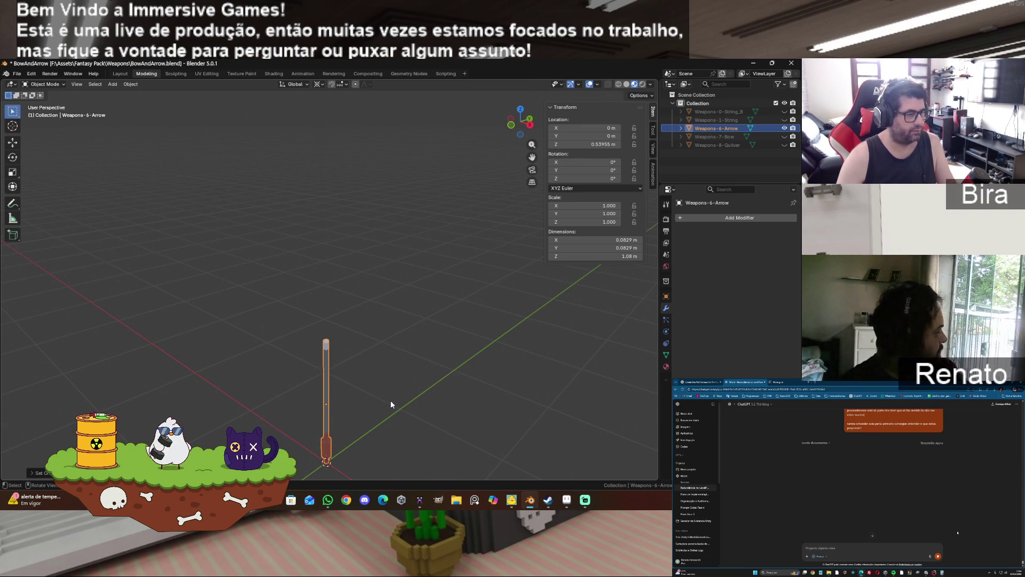
{"action": "left_click", "coordinate": [418, 374]}
{"action": "key", "text": "Tab"}
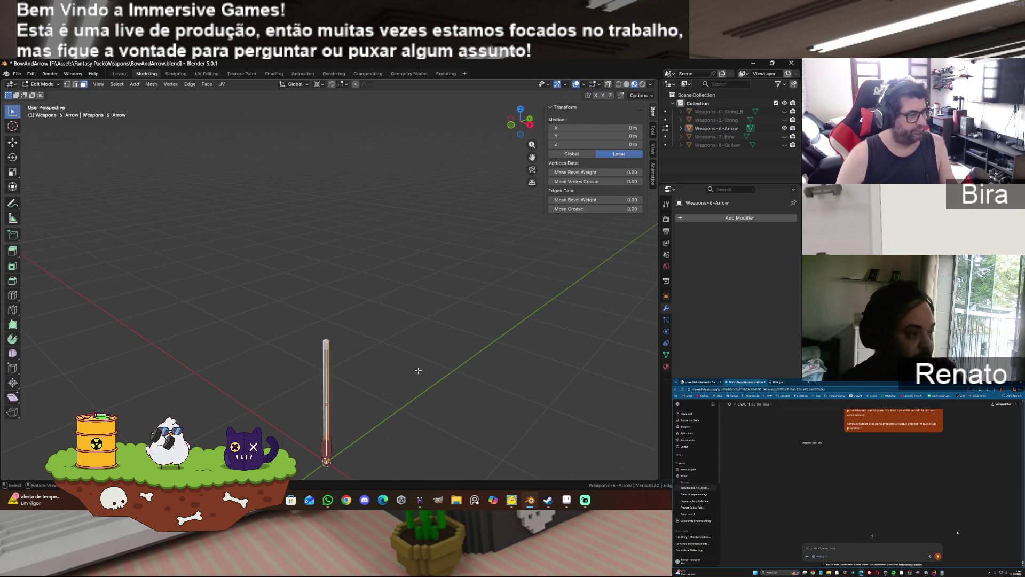
{"action": "left_click", "coordinate": [459, 339]}
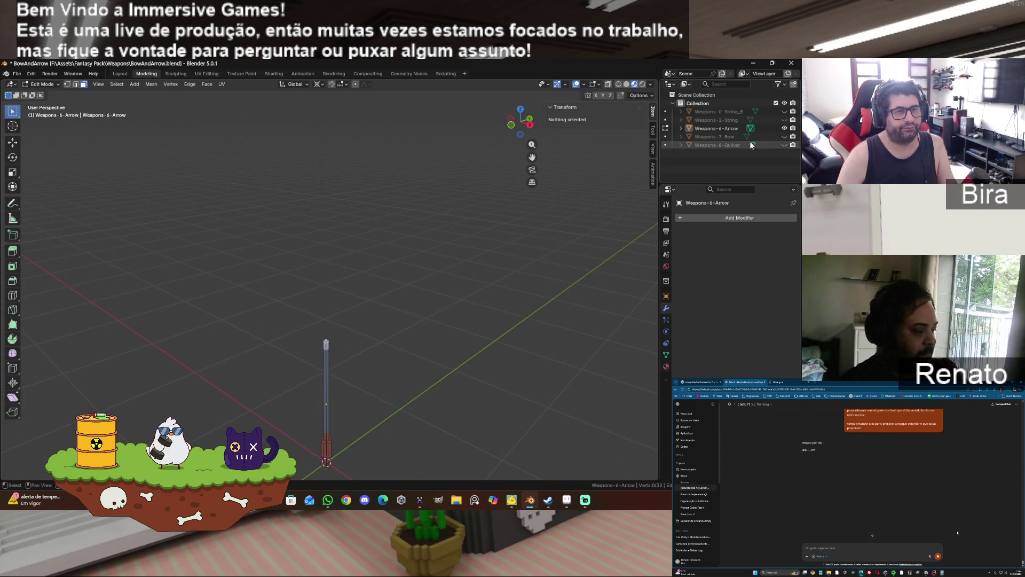
- Unhide the quiver, bow, Weapons-1-String and String_B in the Outliner
{"action": "left_click", "coordinate": [785, 145]}
{"action": "left_click", "coordinate": [784, 137]}
{"action": "left_click", "coordinate": [784, 120]}
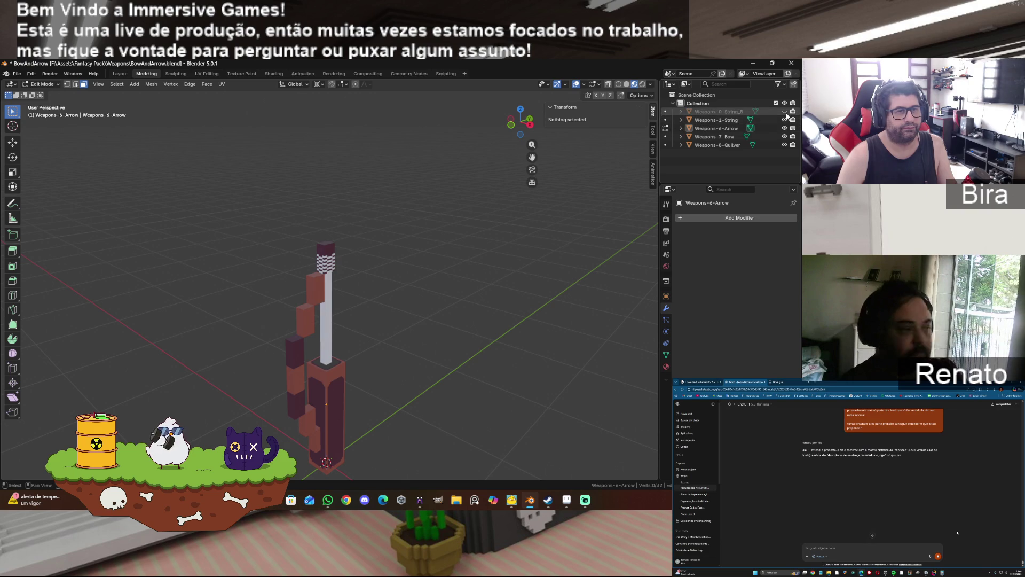
{"action": "left_click", "coordinate": [785, 111]}
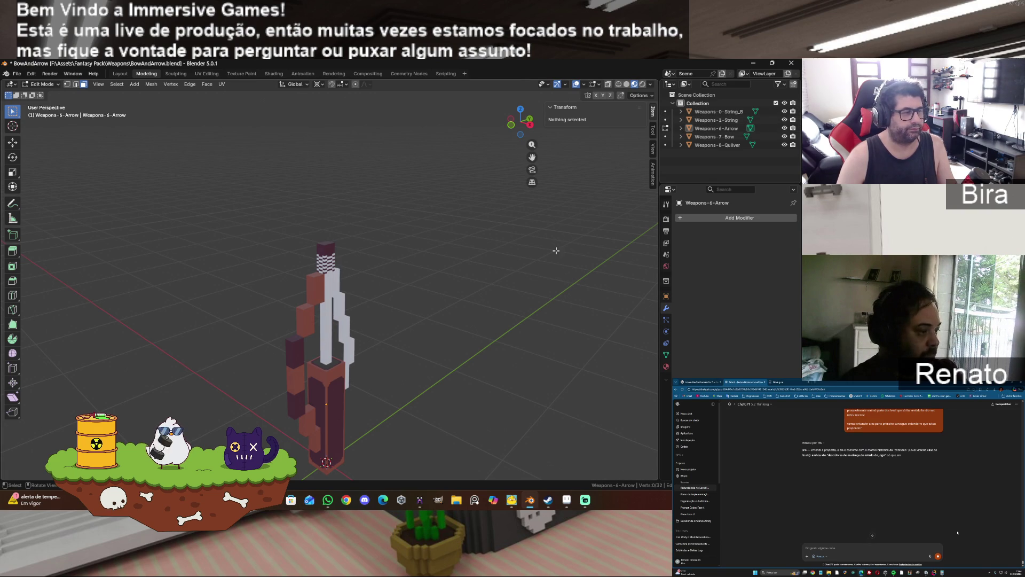
- Save BowAndArrow.blend and switch over to Unity Hub
{"action": "left_click", "coordinate": [16, 74]}
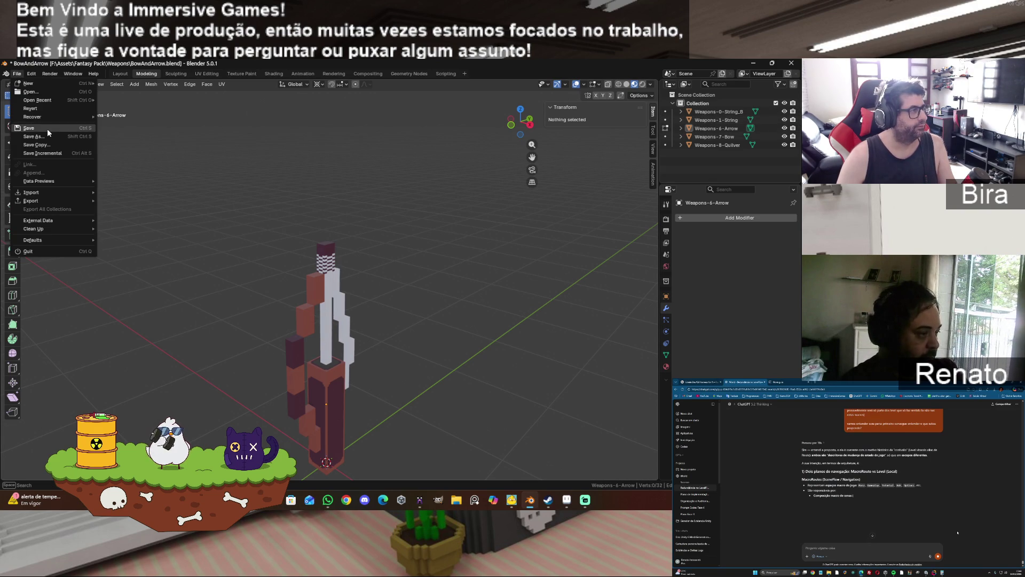
{"action": "left_click", "coordinate": [29, 128]}
{"action": "left_click", "coordinate": [330, 505]}
{"action": "key", "text": "alt+Tab"}
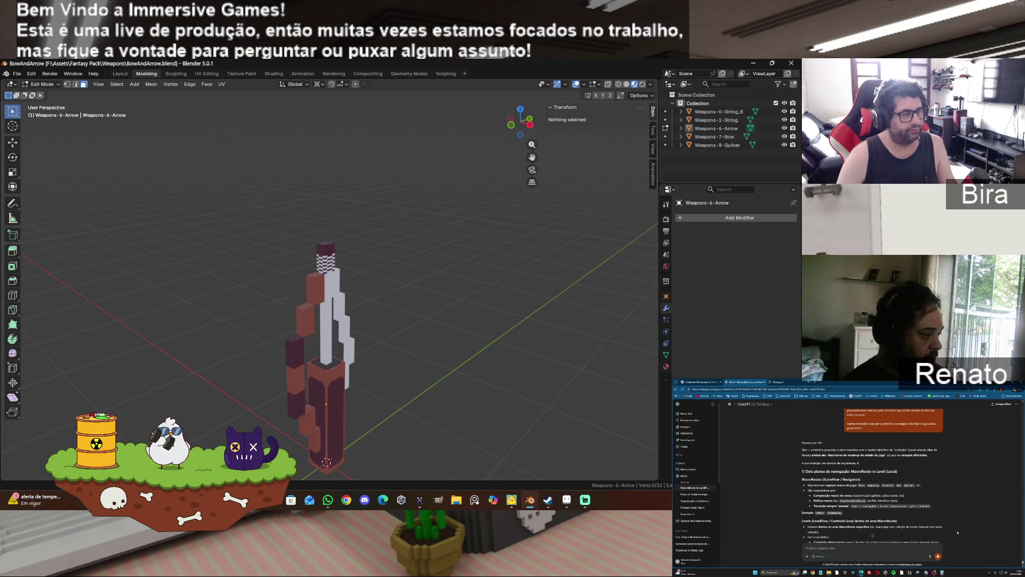
{"action": "left_click", "coordinate": [958, 532]}
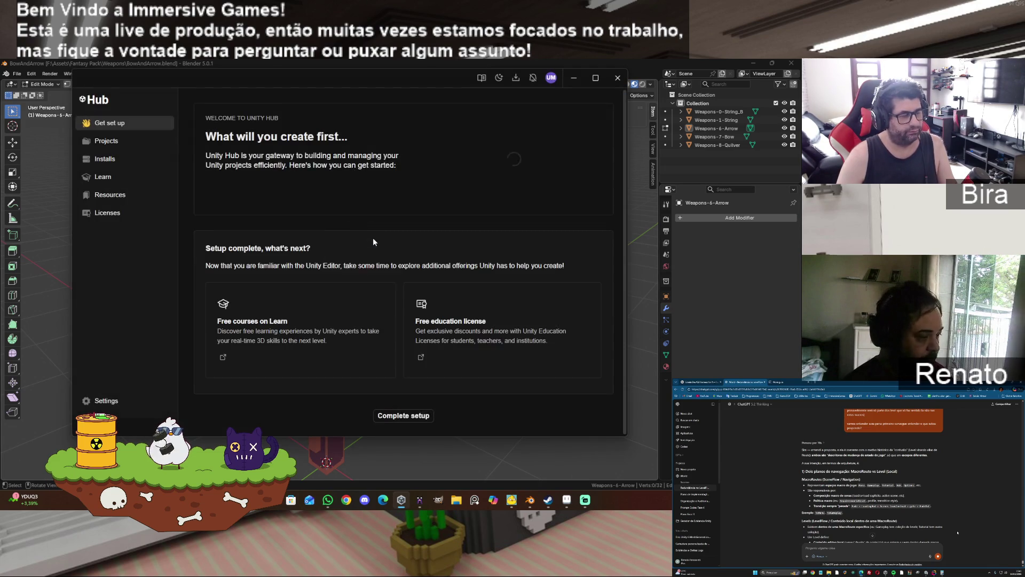
- Open the Voxel Fantasy Pack project from Unity Hub's Projects list
{"action": "left_click", "coordinate": [125, 142]}
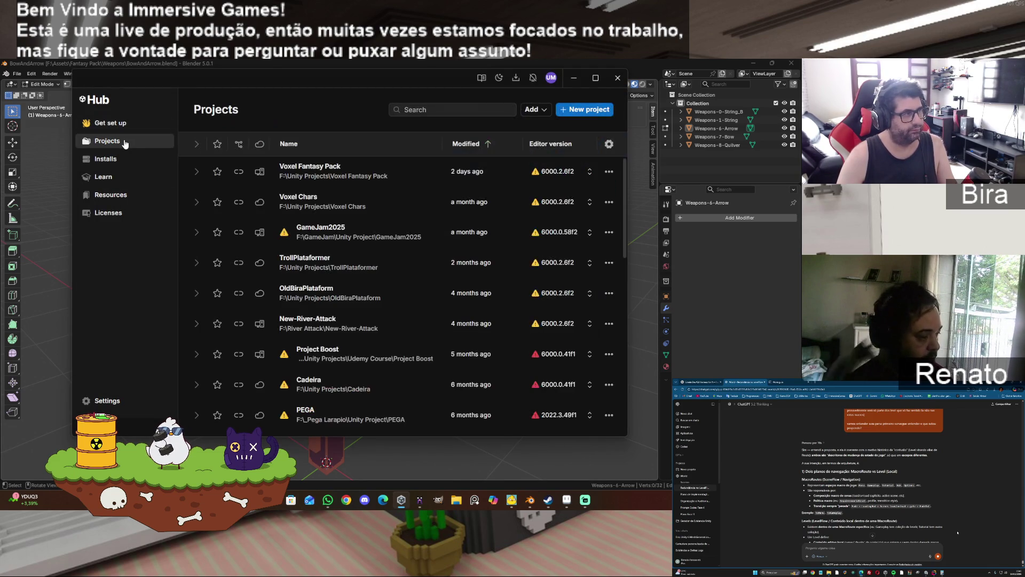
{"action": "left_click", "coordinate": [358, 178]}
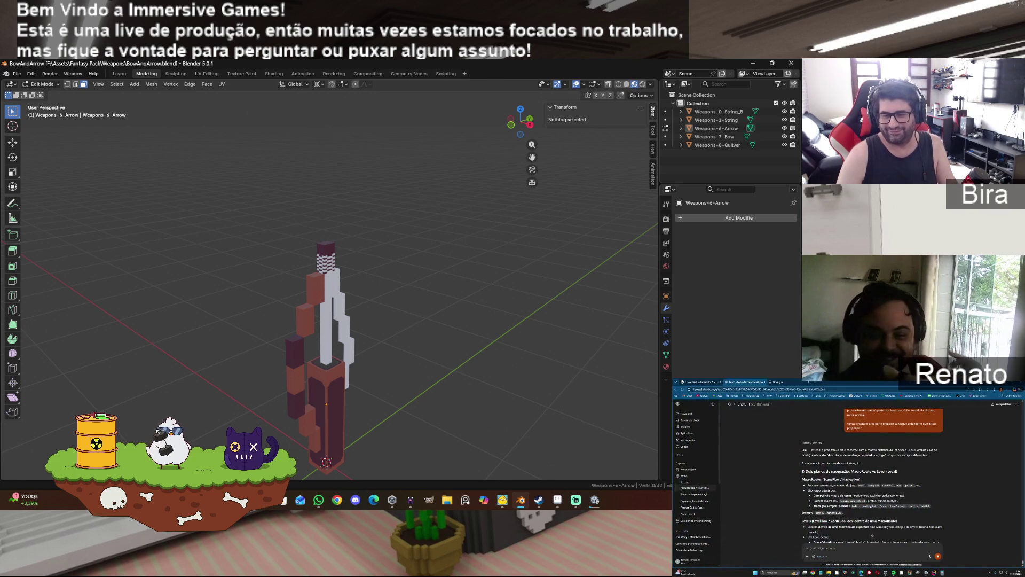
{"action": "key", "text": "alt+Tab"}
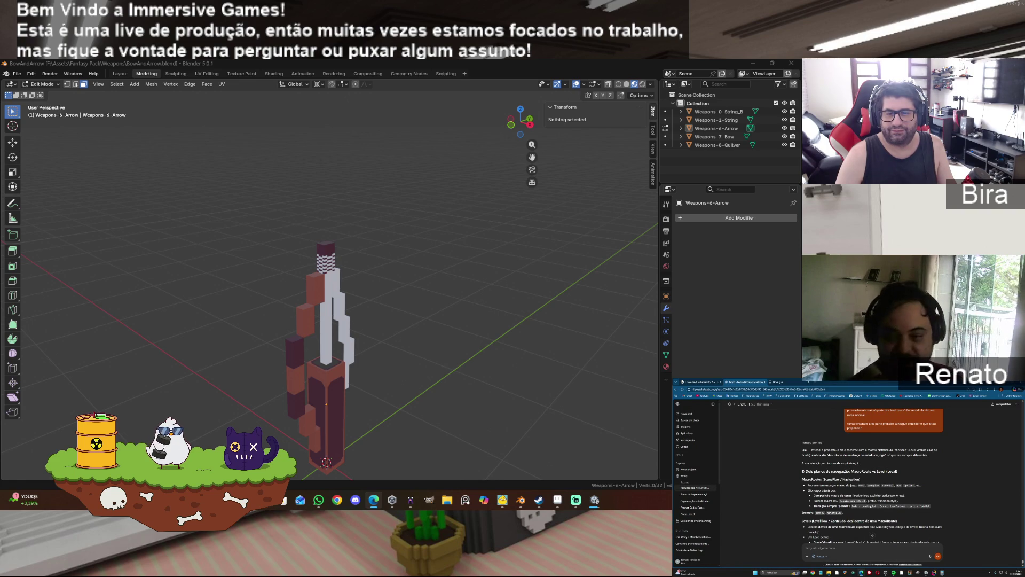
- Bring the Unity editor with the Voxel Fantasy Pack SampleScene to the front
{"action": "key", "text": "alt+Tab"}
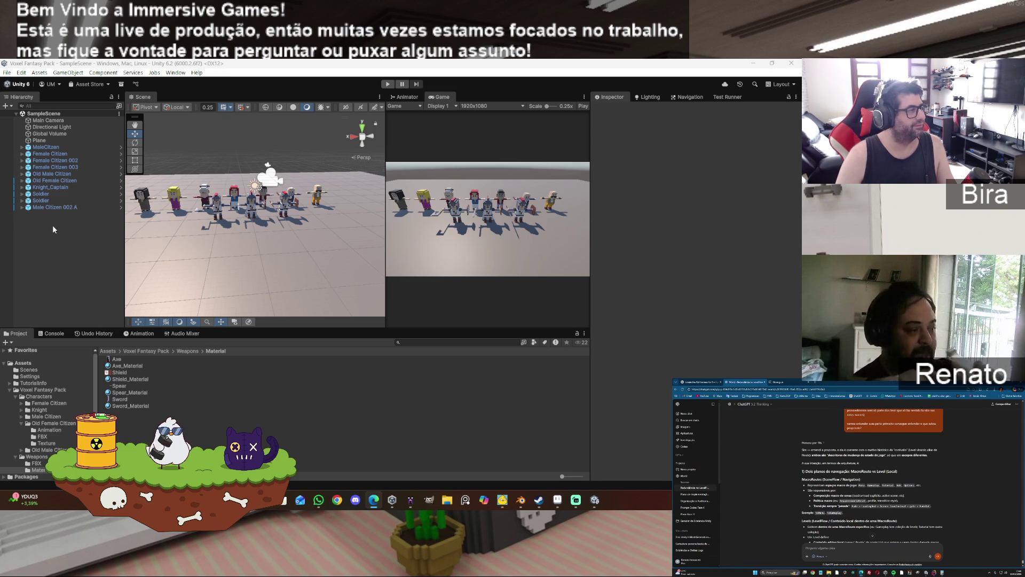
- Duplicate the Soldier as Soldier (1) and set its Position X to 5
{"action": "left_click", "coordinate": [51, 199]}
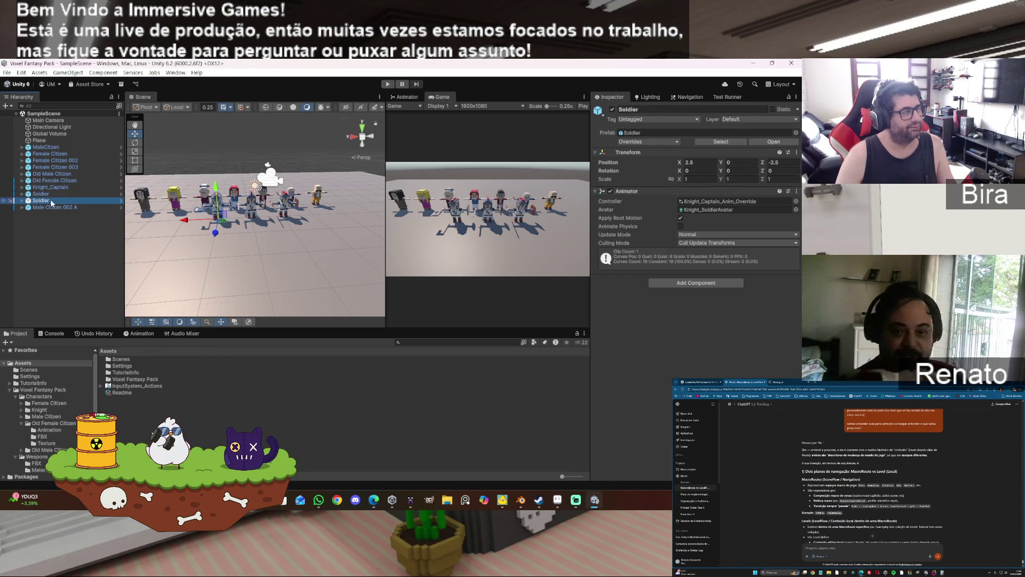
{"action": "left_click", "coordinate": [50, 253]}
{"action": "left_click", "coordinate": [50, 200]}
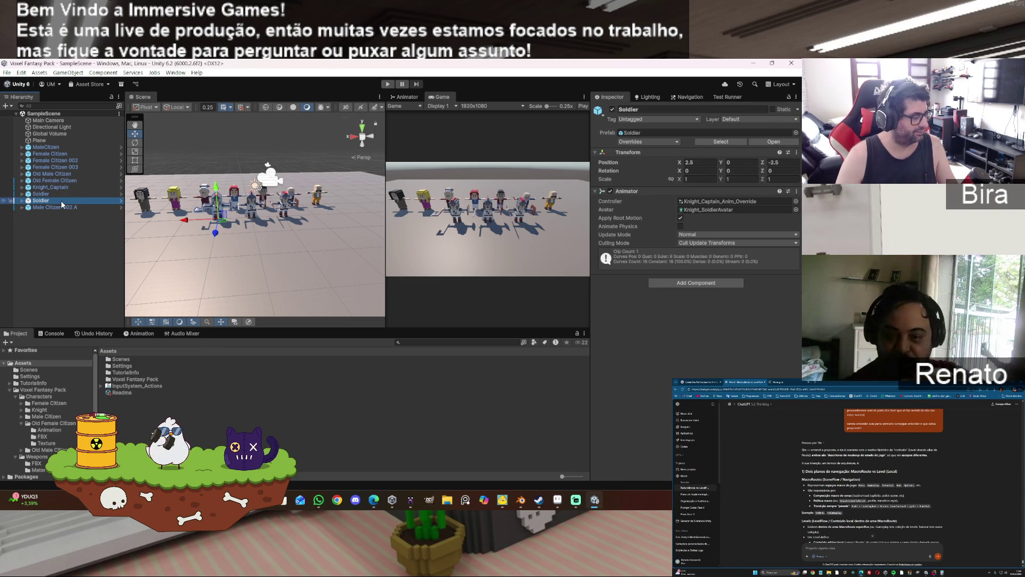
{"action": "key", "text": "ctrl+d"}
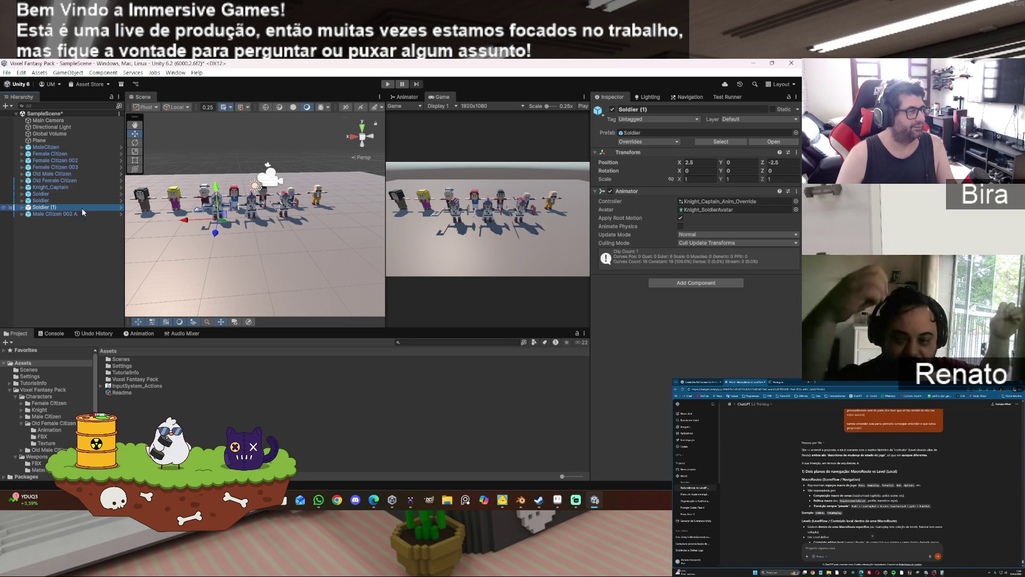
{"action": "left_click_drag", "start_coordinate": [185, 222], "coordinate": [150, 216]}
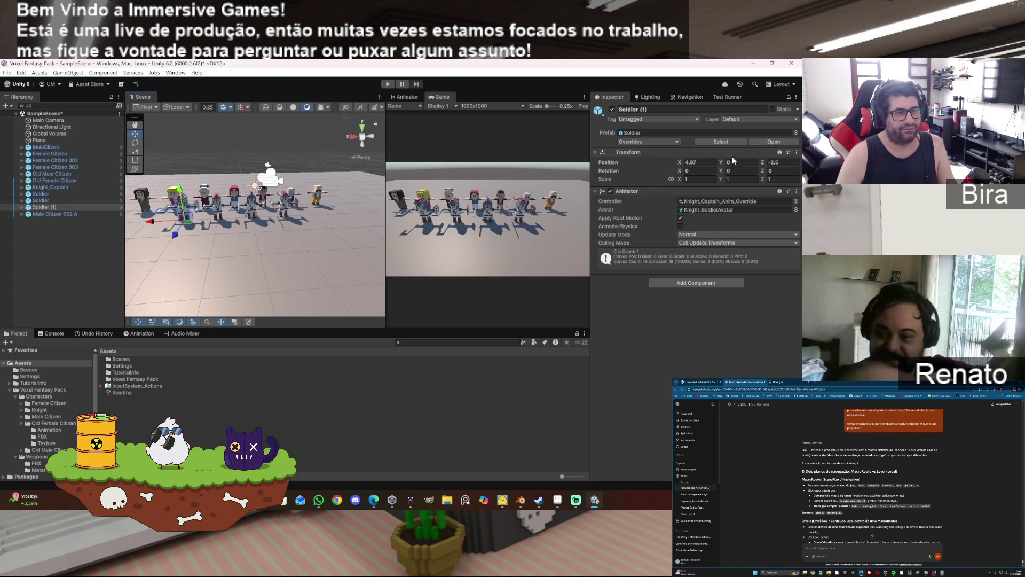
{"action": "left_click", "coordinate": [699, 162]}
{"action": "type", "text": "5"}
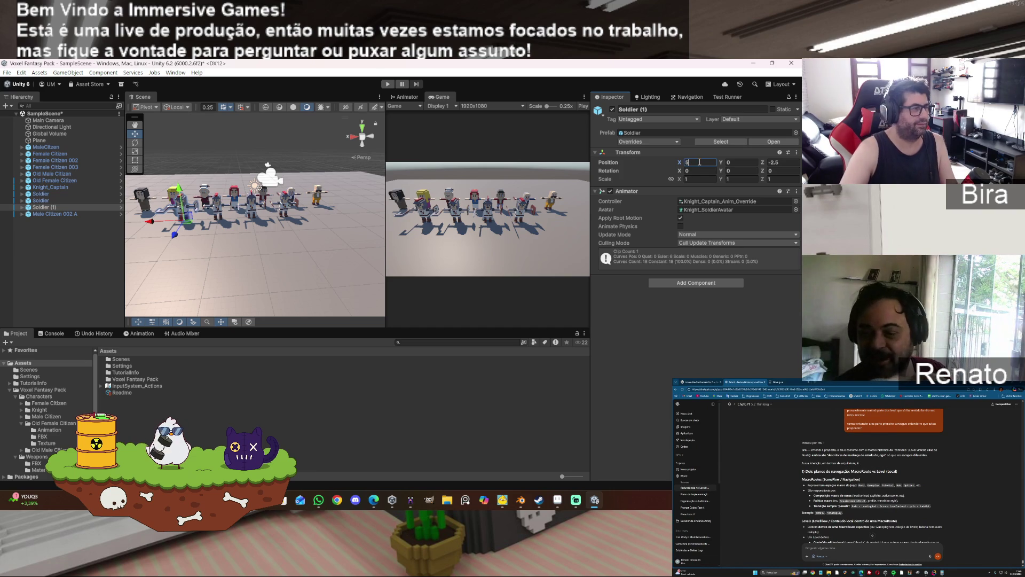
{"action": "left_click", "coordinate": [22, 208]}
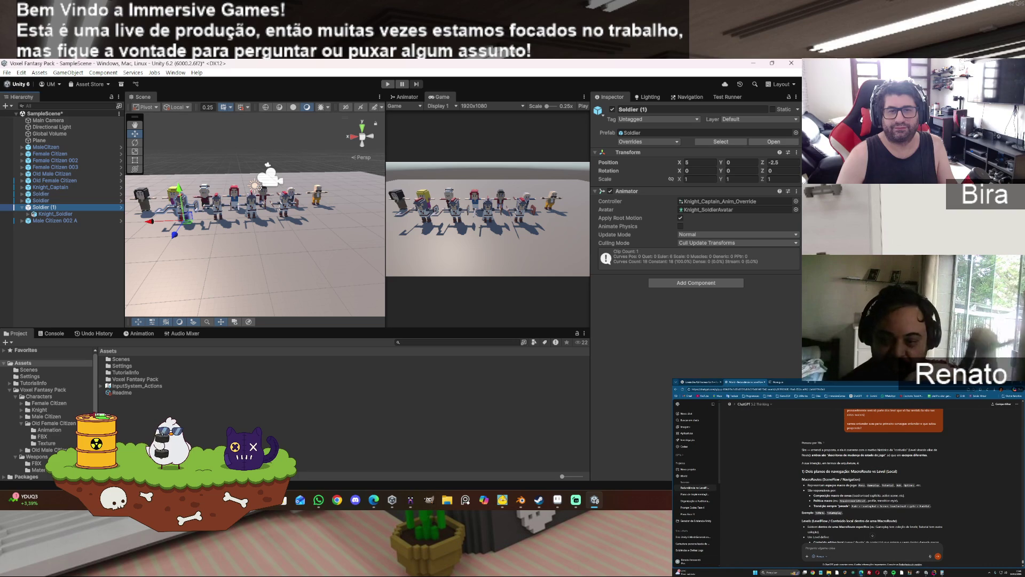
{"action": "key", "text": "alt+Tab"}
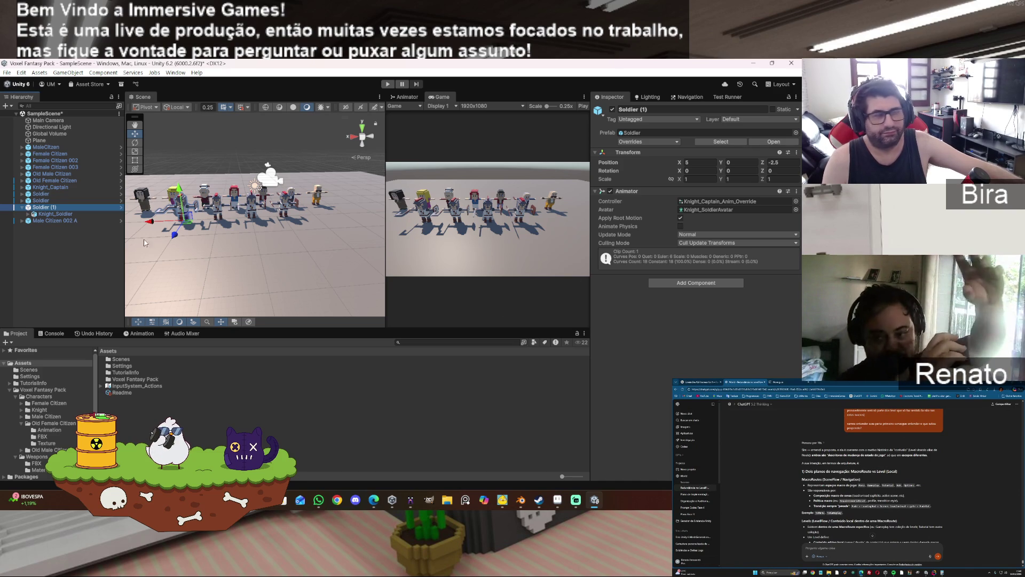
- Open the Weapons FBX folder (Axe, Scabbard, Shield, Spear, Sword), then hide Blender's first bow string
{"action": "scroll", "coordinate": [281, 240], "scroll_direction": "up", "scroll_amount": 5}
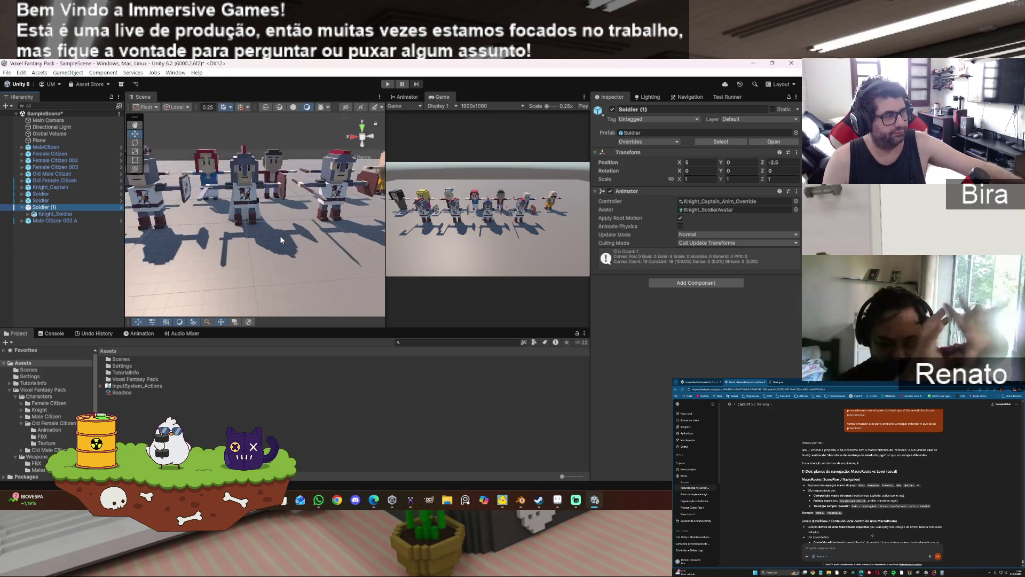
{"action": "scroll", "coordinate": [282, 239], "scroll_direction": "down", "scroll_amount": 3}
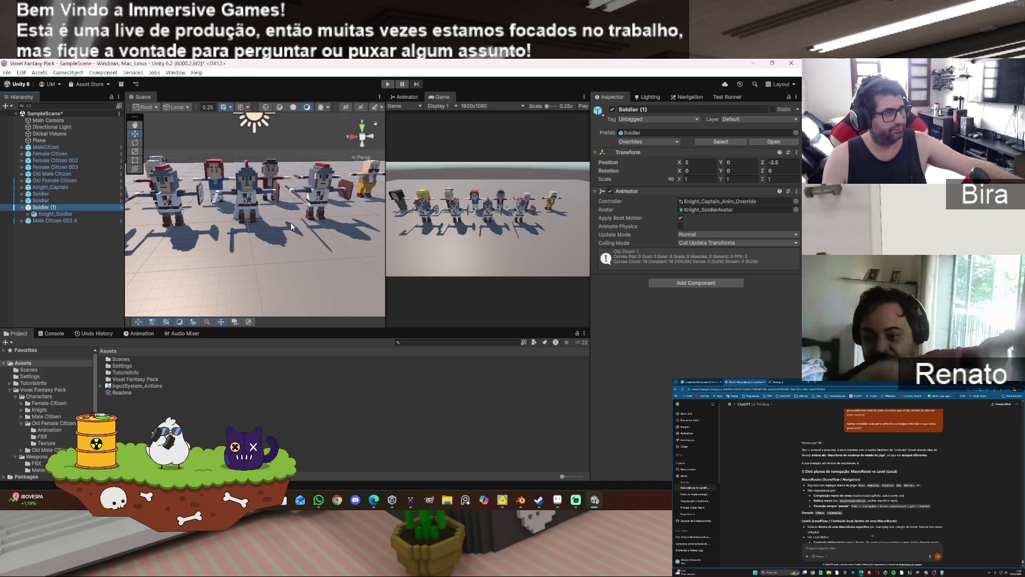
{"action": "mouse_move", "coordinate": [291, 222]}
{"action": "left_mouse_down"}
{"action": "mouse_move", "coordinate": [265, 220]}
{"action": "mouse_move", "coordinate": [306, 184]}
{"action": "mouse_move", "coordinate": [305, 199]}
{"action": "left_mouse_up"}
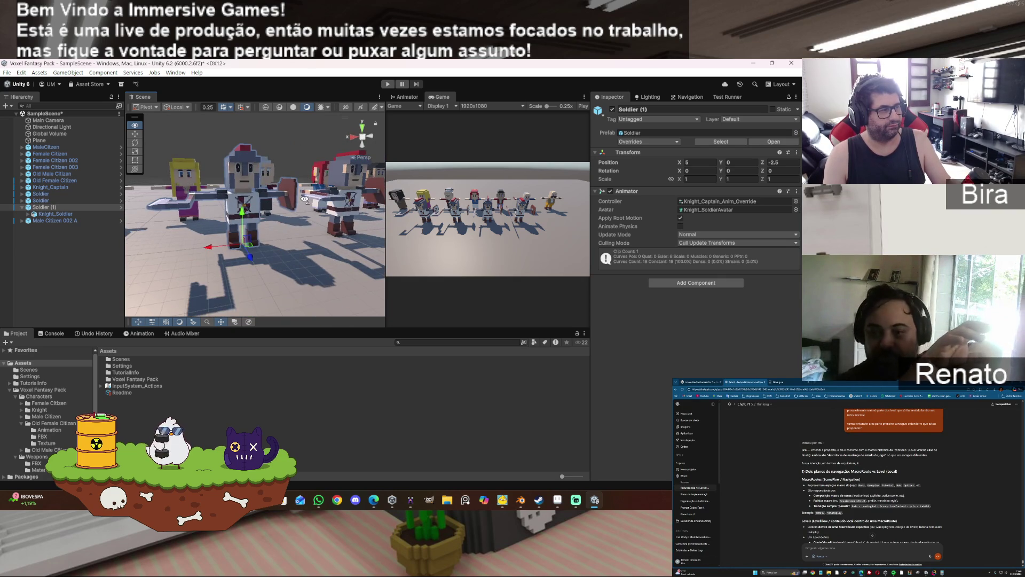
{"action": "left_click", "coordinate": [45, 457]}
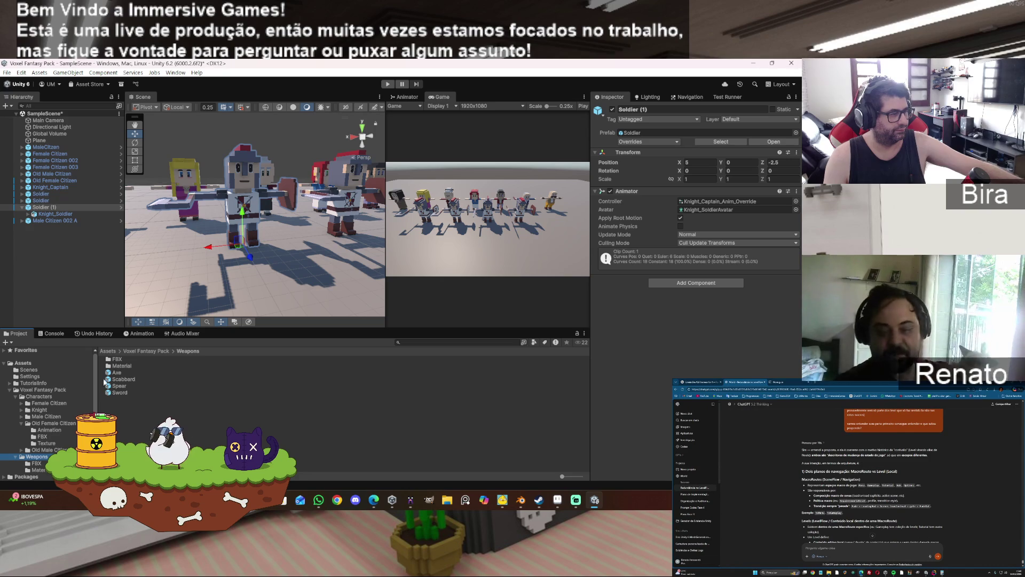
{"action": "double_click", "coordinate": [115, 360]}
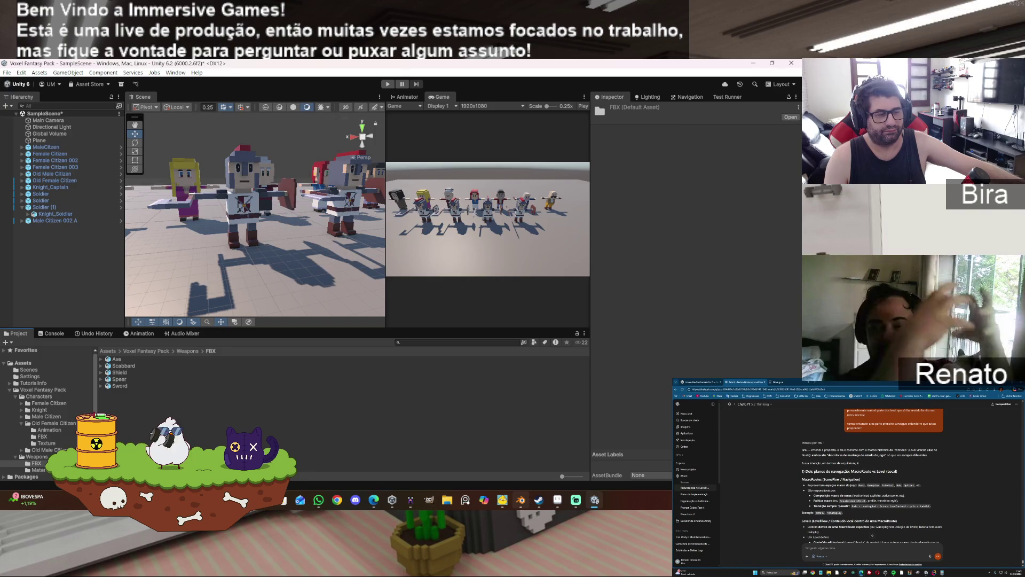
{"action": "left_click", "coordinate": [521, 500]}
{"action": "left_click", "coordinate": [784, 111]}
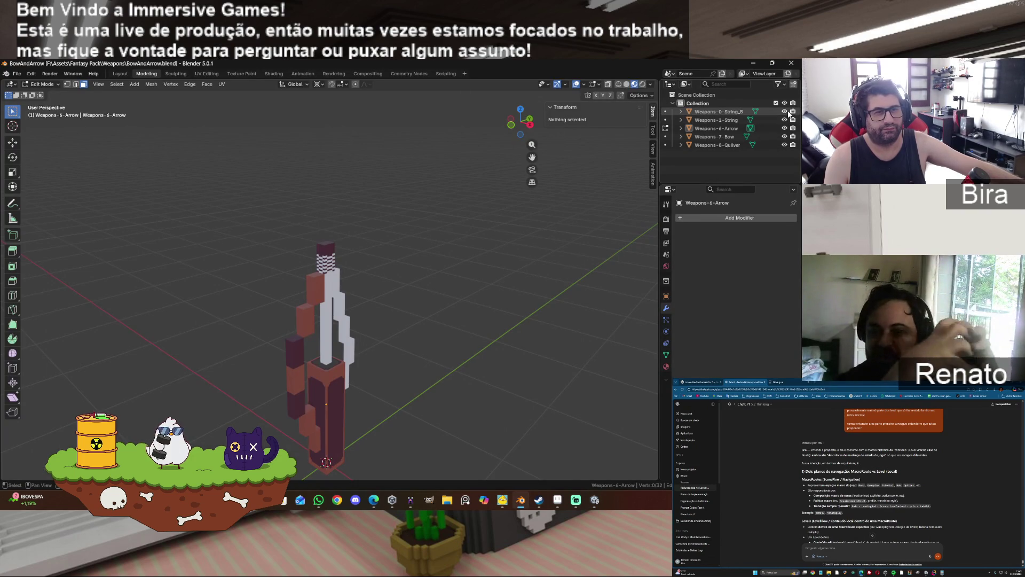
- Hide the Arrow and Quiver in the Outliner, keeping the bow and both strings visible
{"action": "left_click", "coordinate": [784, 120]}
{"action": "left_click", "coordinate": [785, 128]}
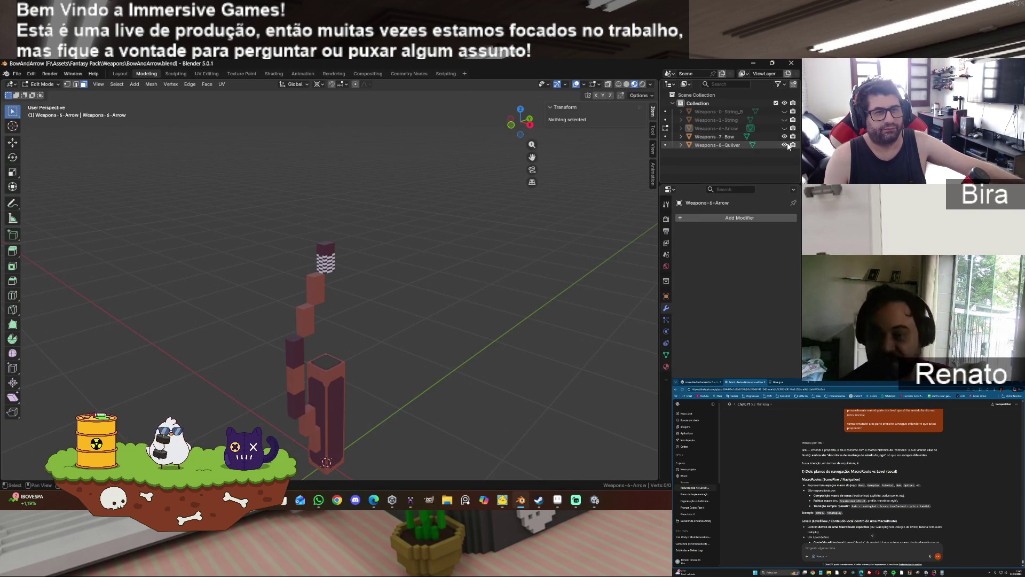
{"action": "left_click", "coordinate": [785, 145]}
{"action": "left_click", "coordinate": [784, 120]}
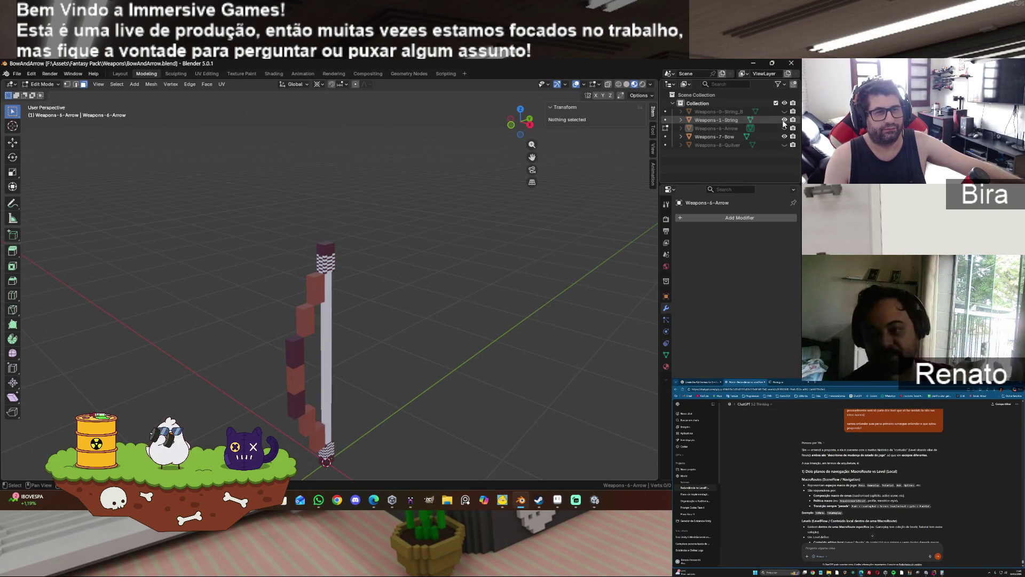
{"action": "left_click", "coordinate": [785, 112]}
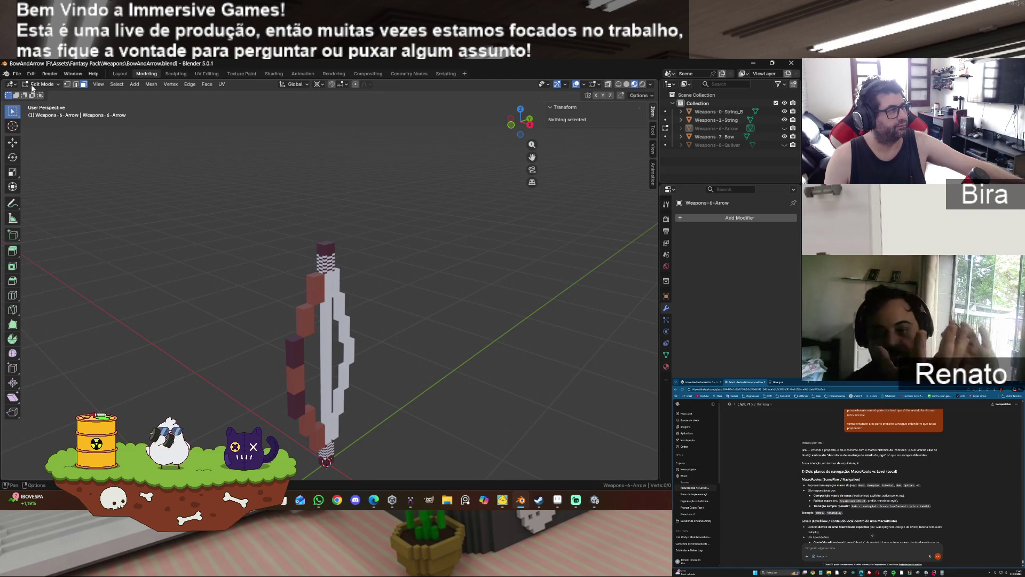
{"action": "left_click", "coordinate": [18, 74]}
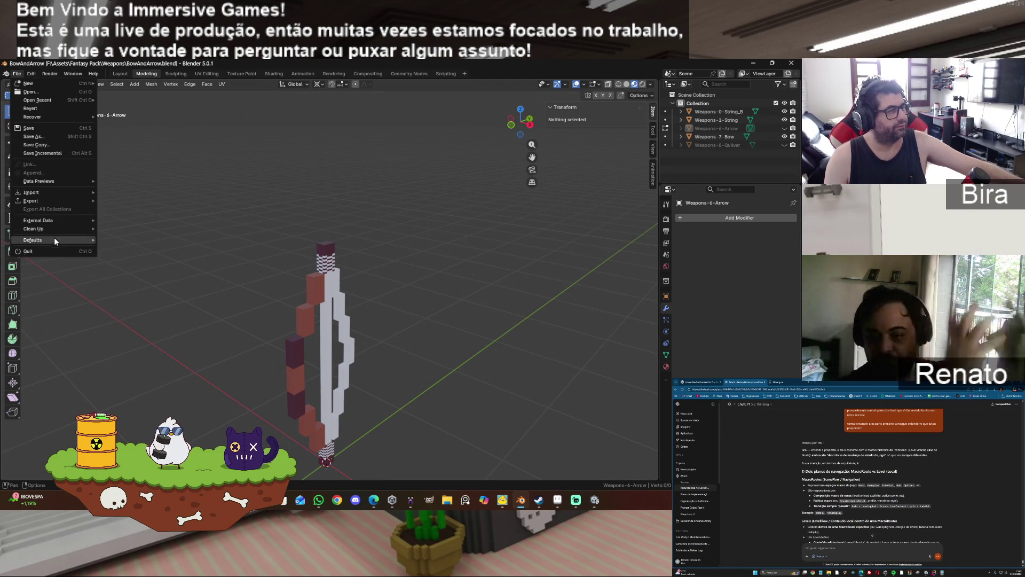
- Start an FBX export into the Weapons FBX folder and rename the file to Bow.fbx
{"action": "mouse_move", "coordinate": [52, 202]}
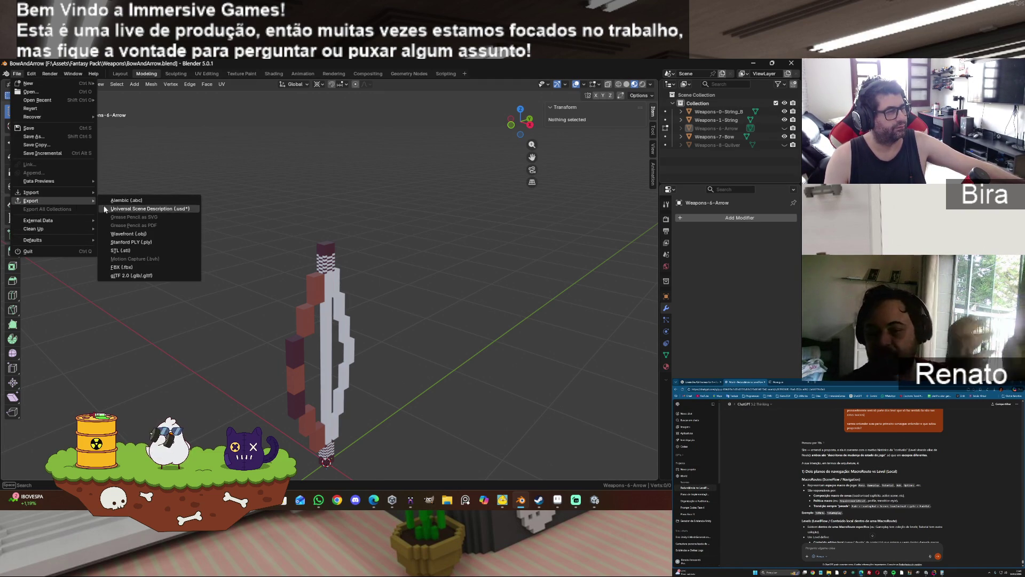
{"action": "left_click", "coordinate": [147, 268]}
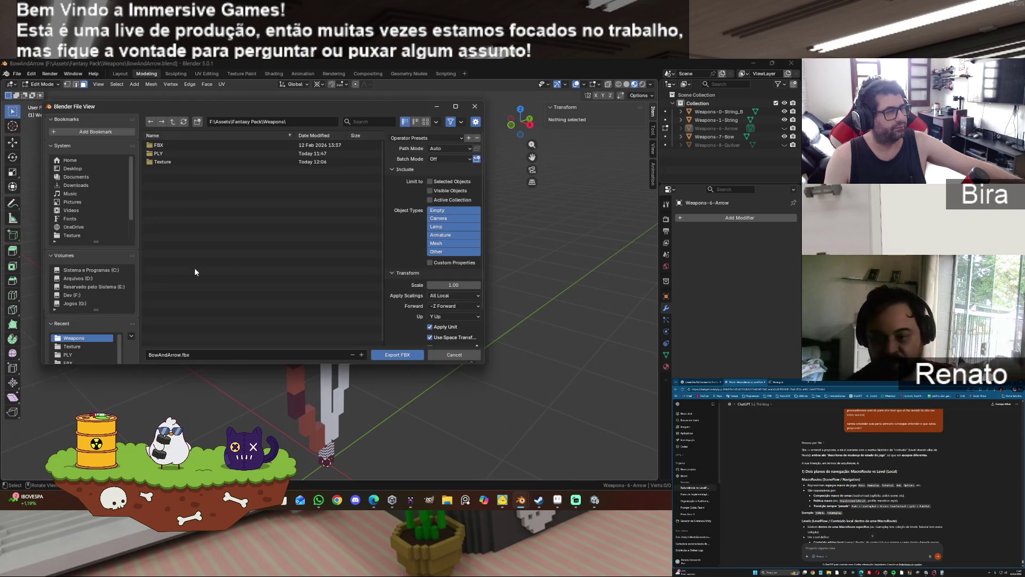
{"action": "double_click", "coordinate": [177, 144]}
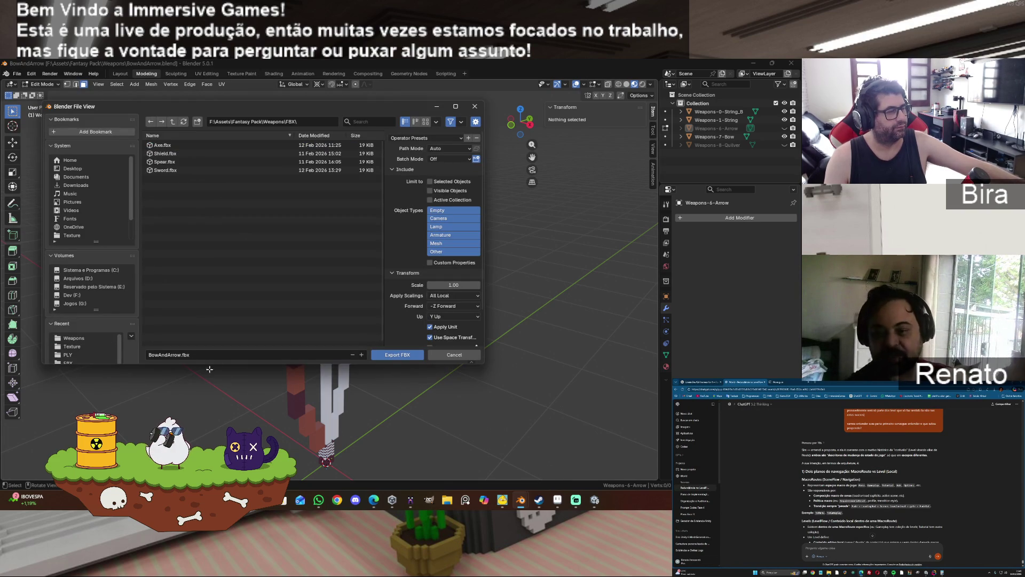
{"action": "left_click", "coordinate": [164, 355]}
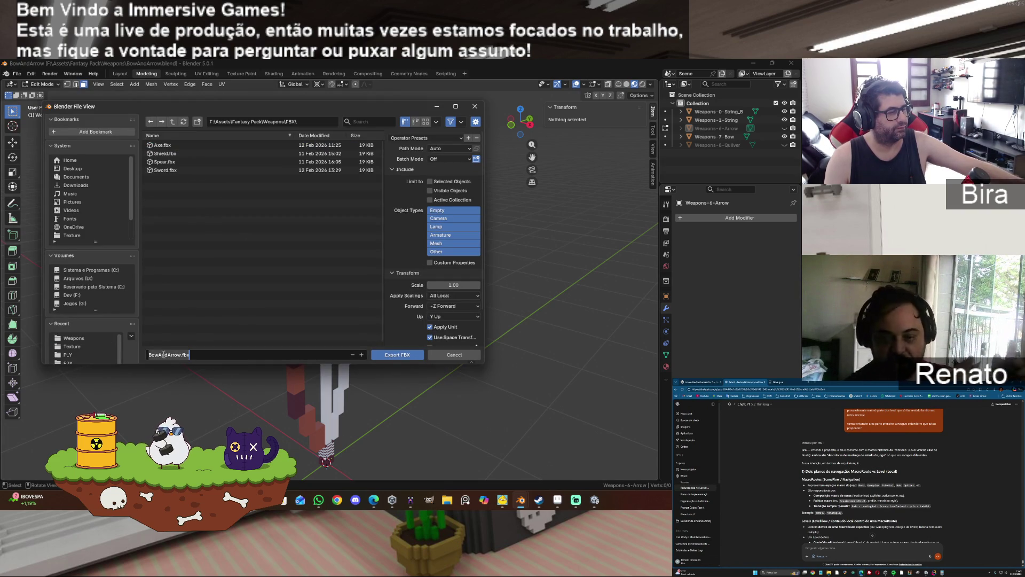
{"action": "left_click", "coordinate": [159, 354]}
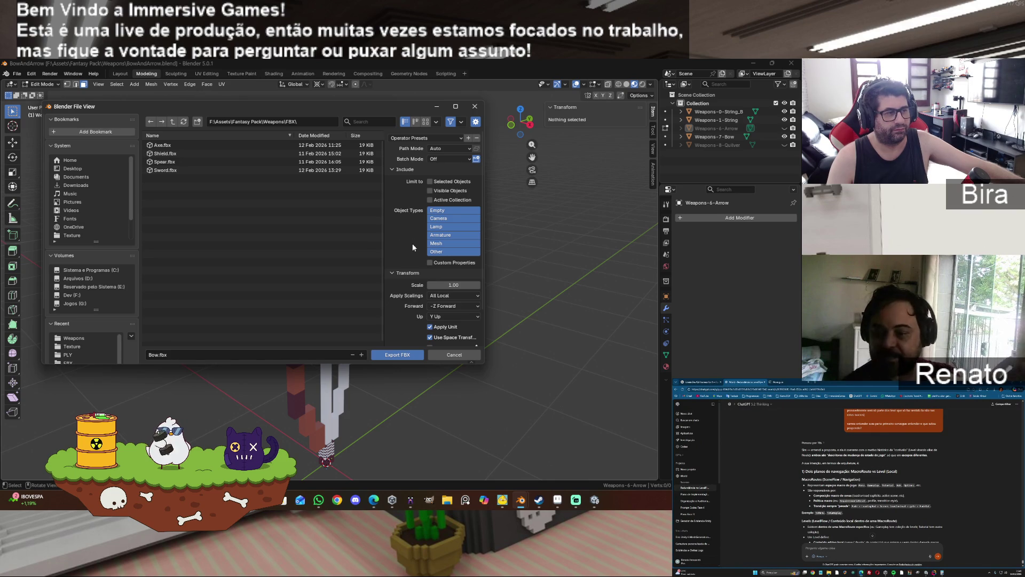
- Enable Apply Transform and export Bow.fbx
{"action": "scroll", "coordinate": [413, 248], "scroll_direction": "down", "scroll_amount": 2}
{"action": "left_click", "coordinate": [430, 310]}
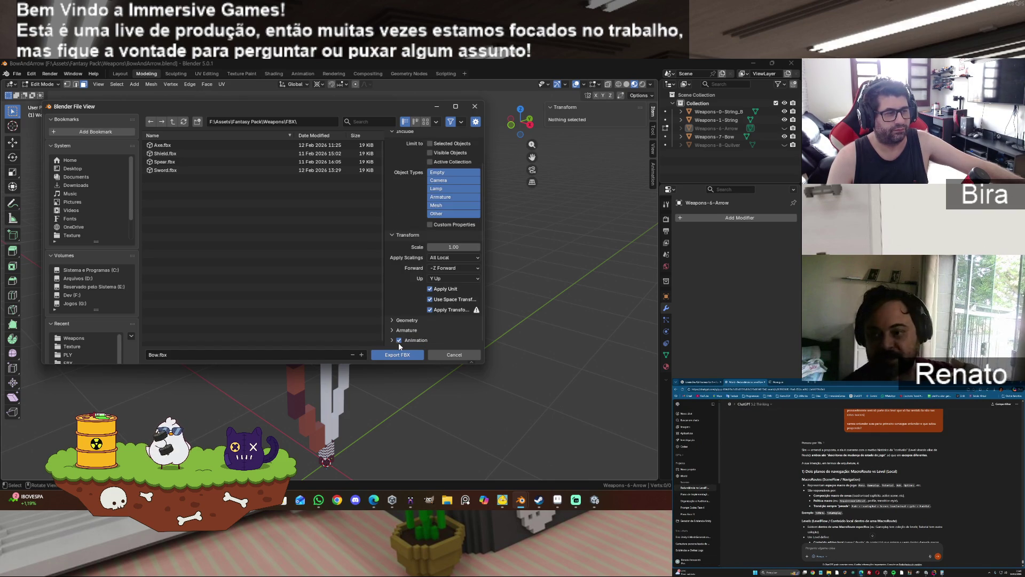
{"action": "left_click", "coordinate": [393, 331]}
{"action": "scroll", "coordinate": [412, 329], "scroll_direction": "down", "scroll_amount": 3}
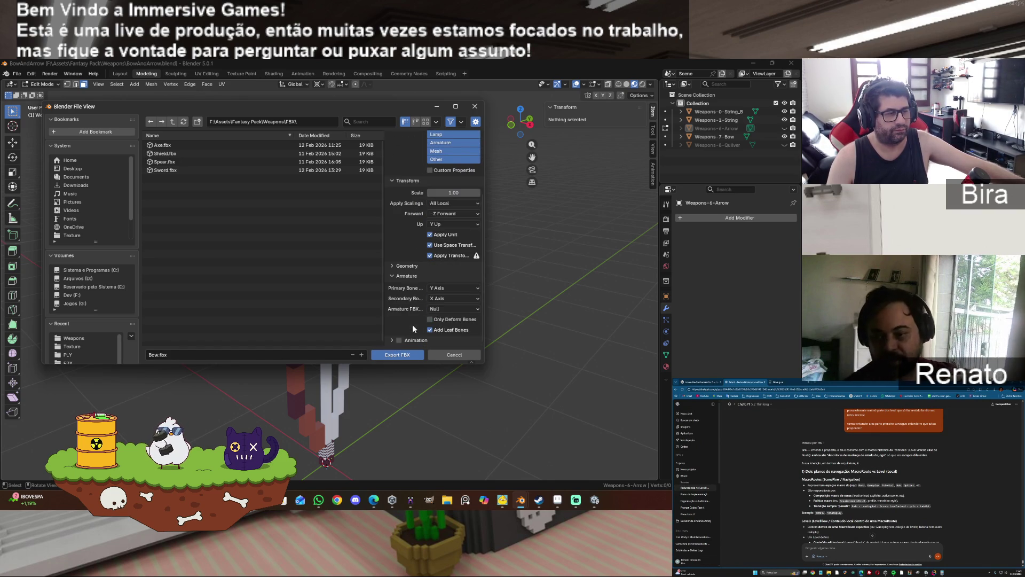
{"action": "left_click", "coordinate": [391, 276]}
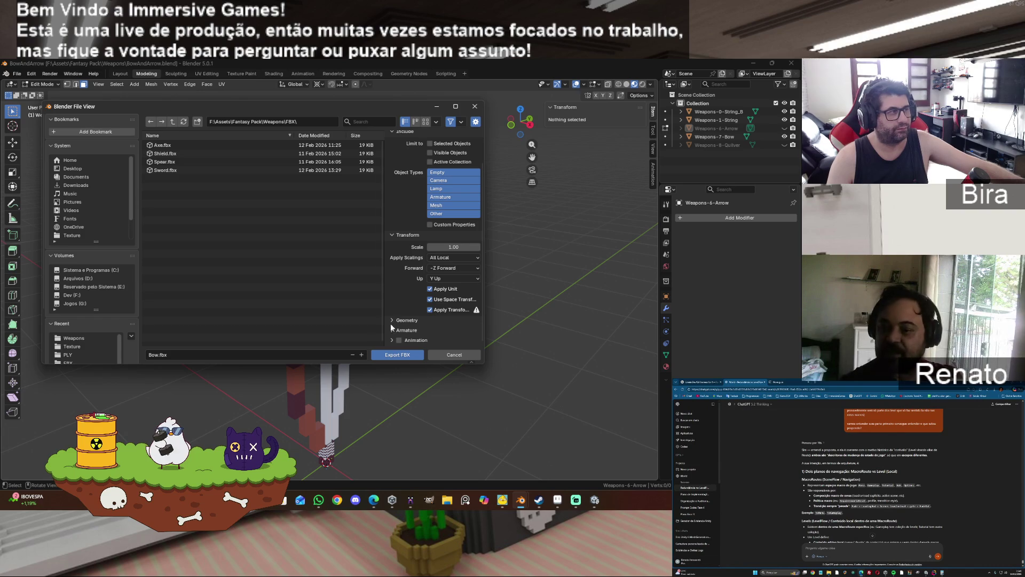
{"action": "left_click", "coordinate": [387, 354]}
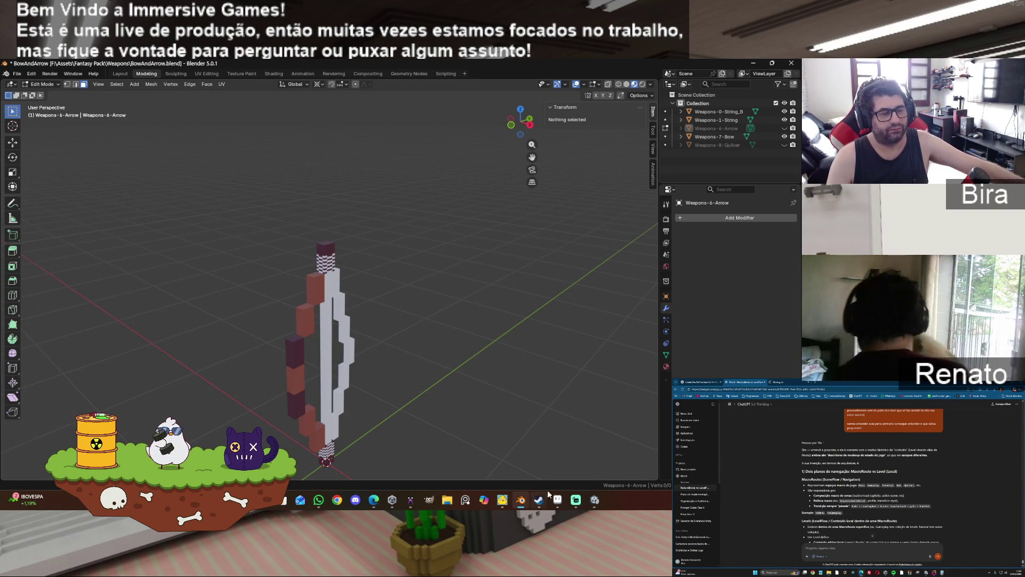
{"action": "left_click", "coordinate": [448, 502]}
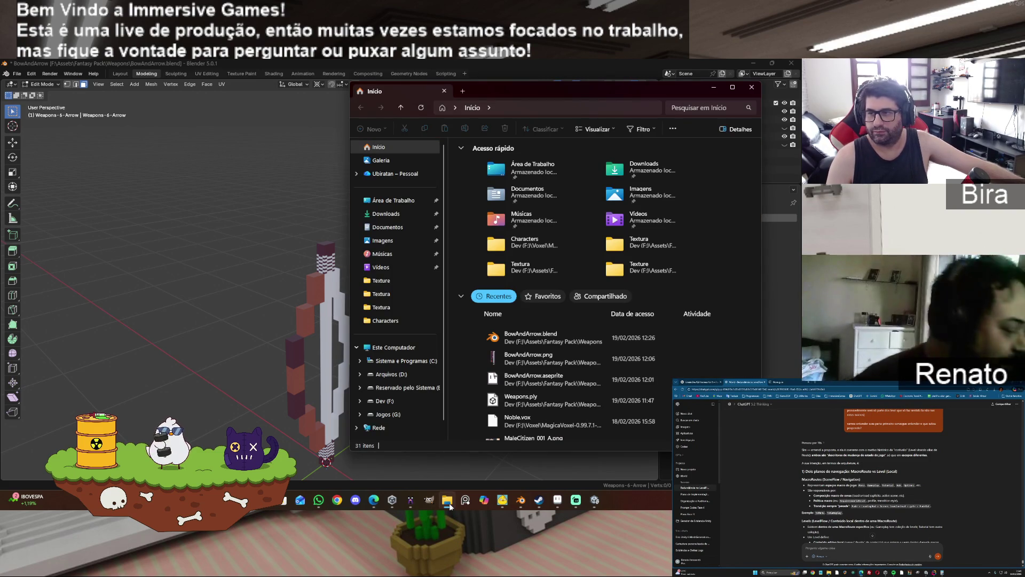
- Browse Dev (F:) > Assets > Fantasy Pack > Weapons > FBX to confirm Bow.fbx, then return to Blender
{"action": "left_click", "coordinate": [398, 402]}
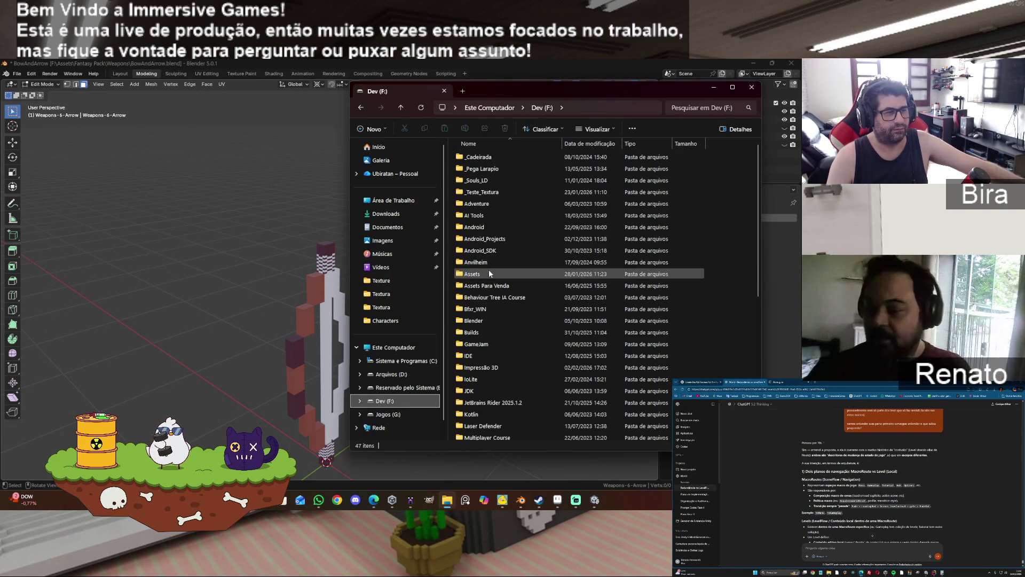
{"action": "double_click", "coordinate": [488, 273]}
{"action": "double_click", "coordinate": [500, 156]}
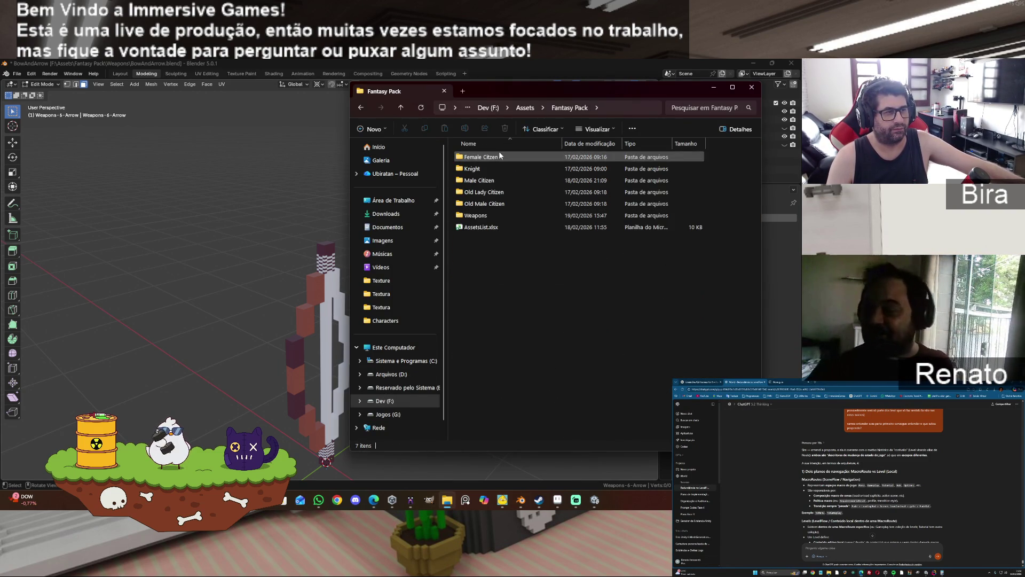
{"action": "double_click", "coordinate": [497, 215]}
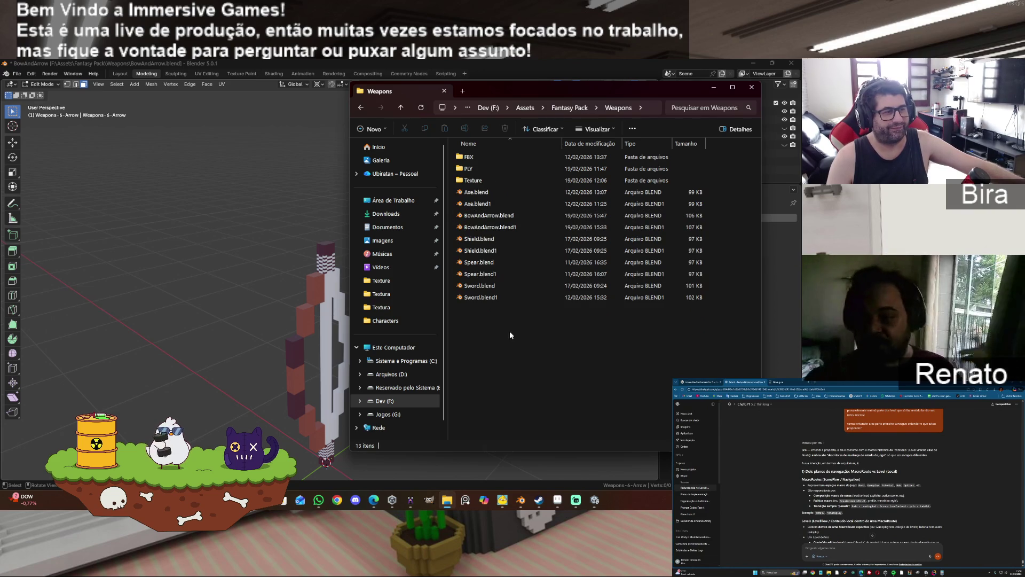
{"action": "left_click", "coordinate": [470, 158]}
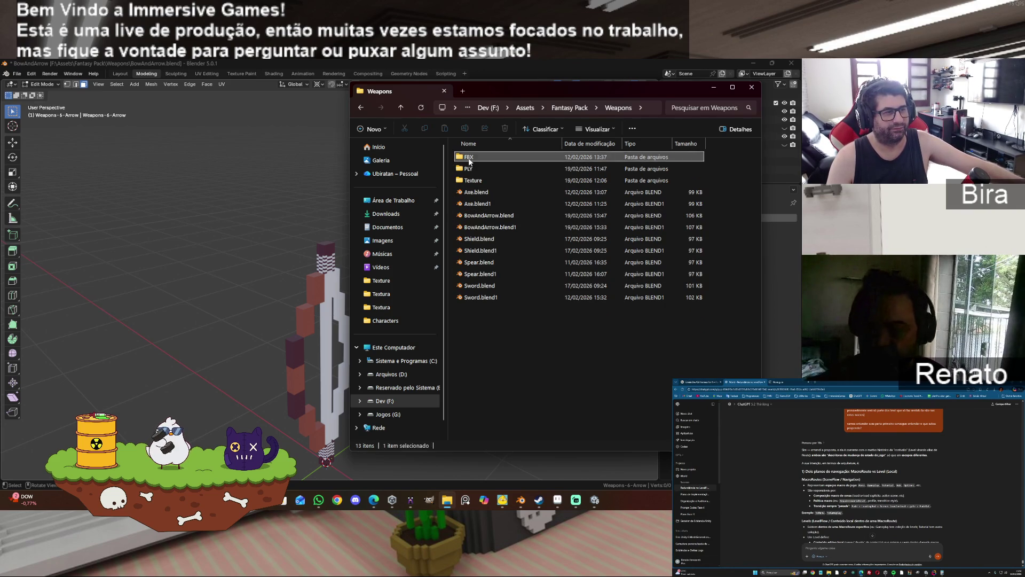
{"action": "double_click", "coordinate": [470, 158]}
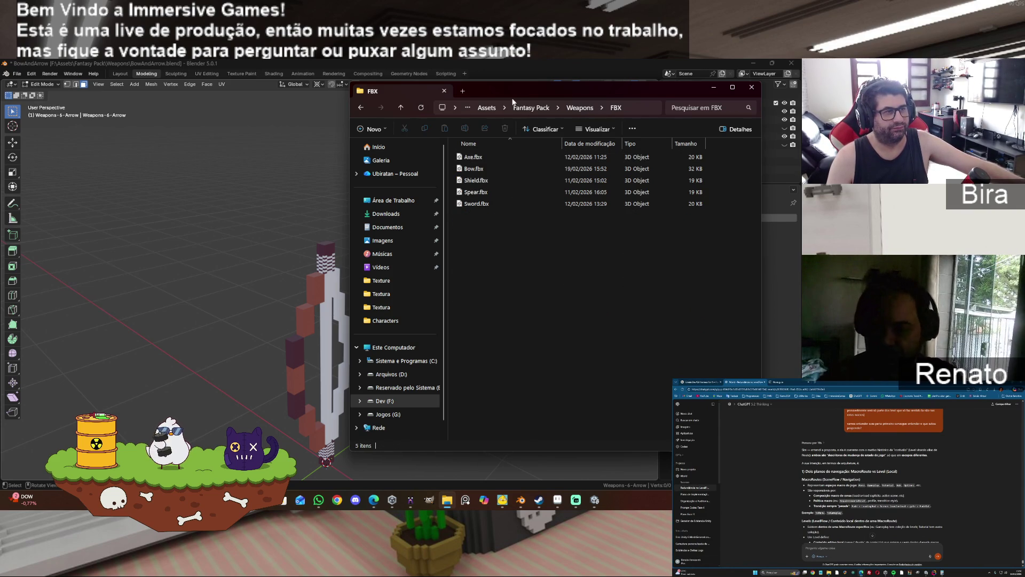
{"action": "key", "text": "alt+Tab"}
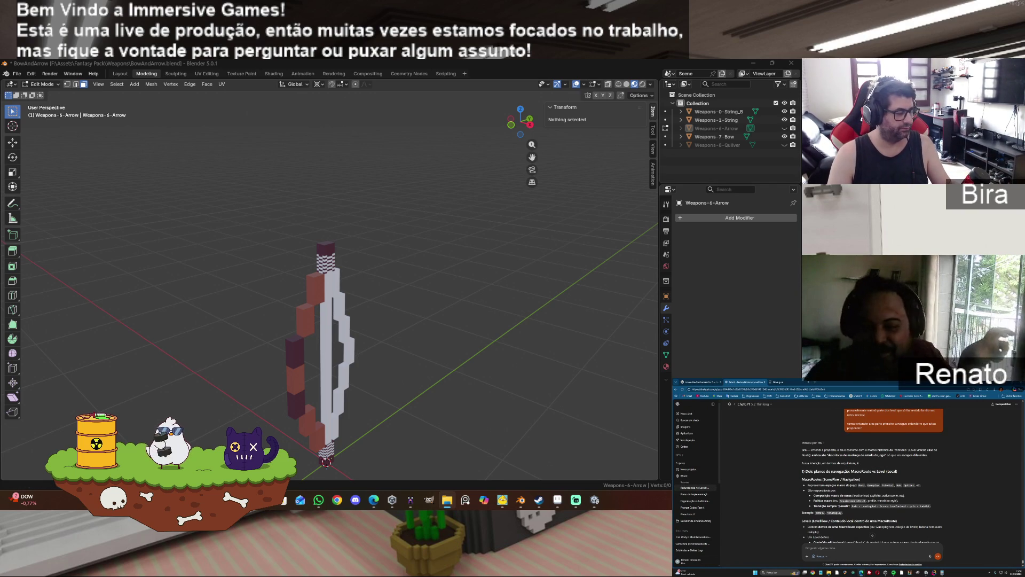
{"action": "left_click", "coordinate": [444, 506]}
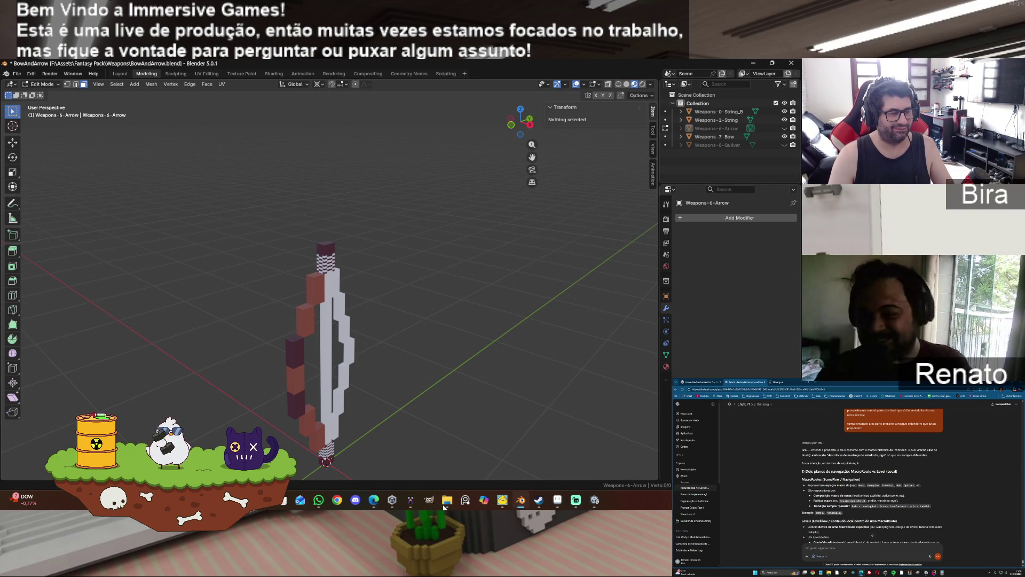
- In Unity, reveal the Sword asset's Material folder in Explorer, then close that window
{"action": "left_click", "coordinate": [595, 500]}
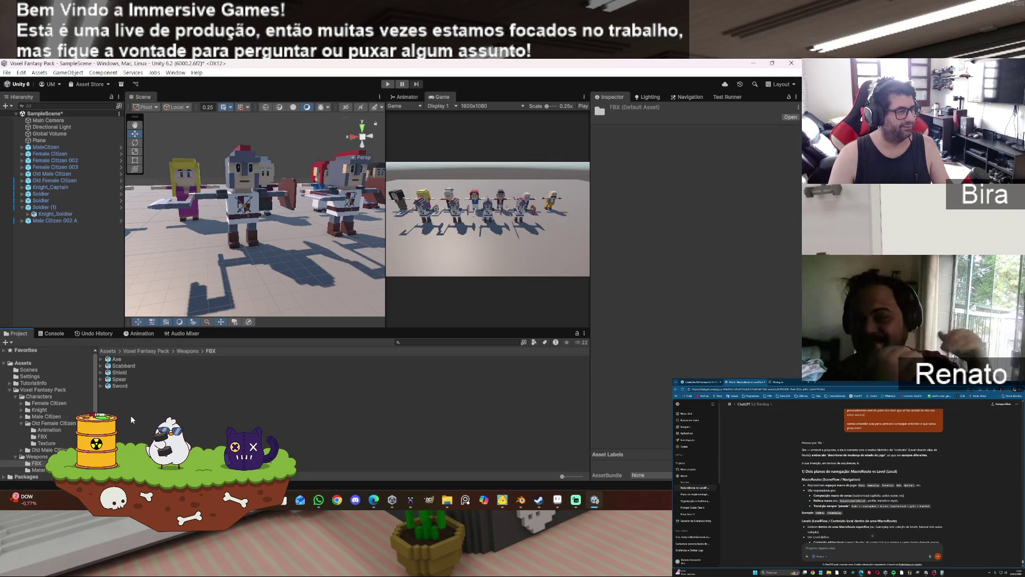
{"action": "right_click", "coordinate": [120, 386]}
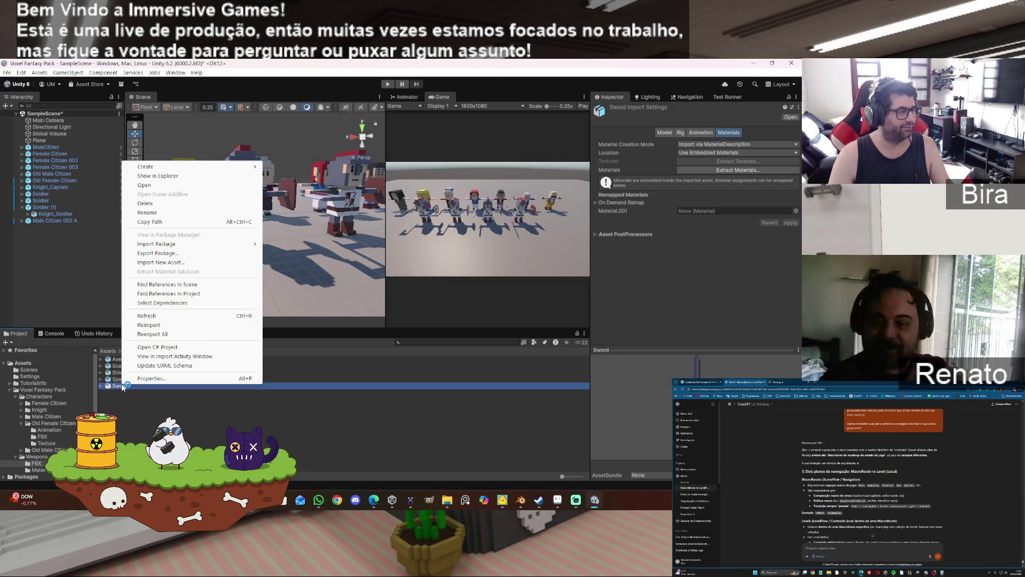
{"action": "left_click", "coordinate": [155, 176]}
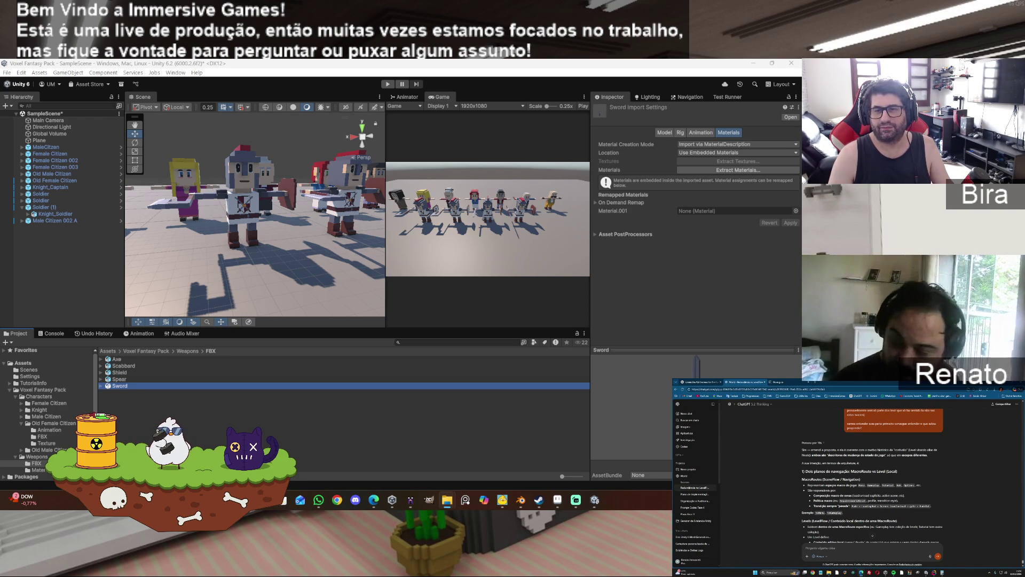
{"action": "mouse_move", "coordinate": [1024, 137]}
{"action": "left_mouse_down"}
{"action": "mouse_move", "coordinate": [541, 137]}
{"action": "mouse_move", "coordinate": [458, 101]}
{"action": "left_mouse_up"}
{"action": "mouse_move", "coordinate": [450, 505]}
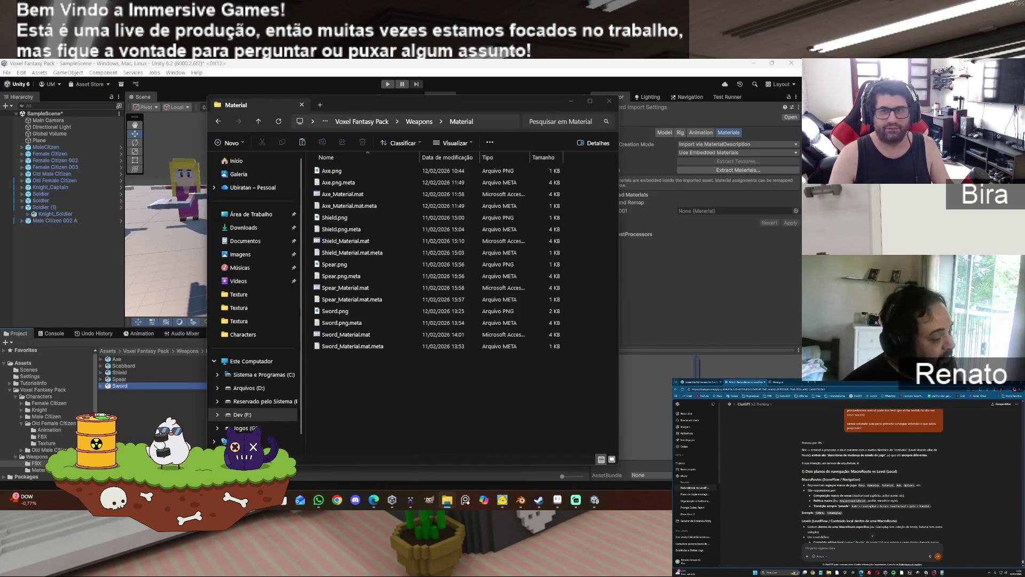
{"action": "left_click", "coordinate": [502, 500]}
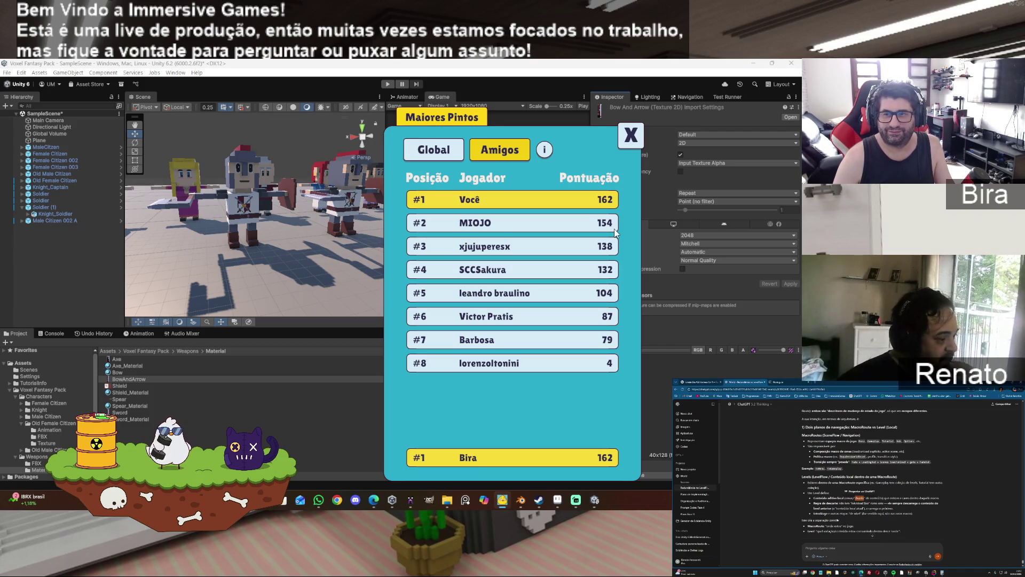
{"action": "left_click", "coordinate": [631, 135]}
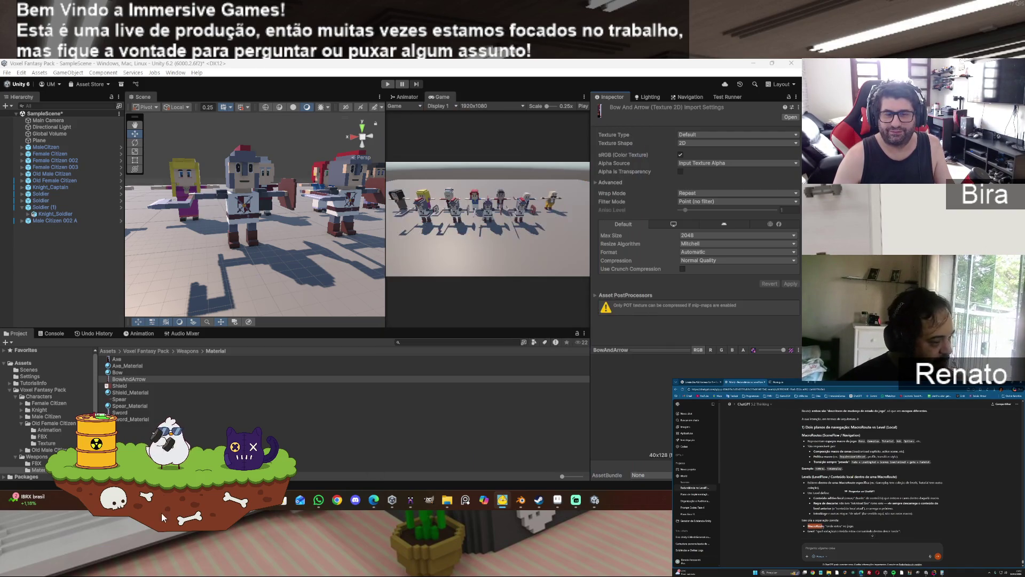
{"action": "left_click", "coordinate": [162, 440]}
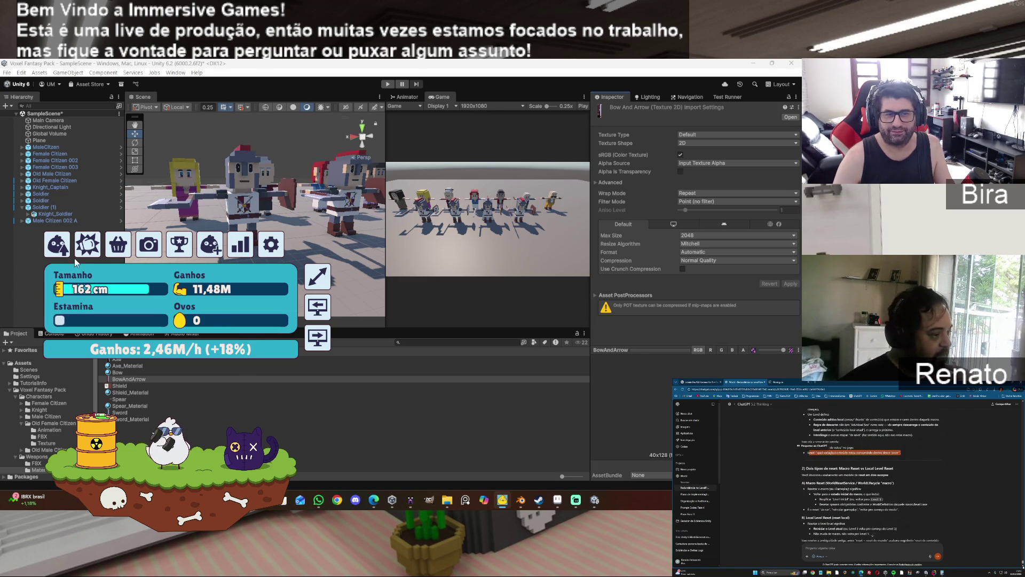
{"action": "left_click", "coordinate": [57, 246]}
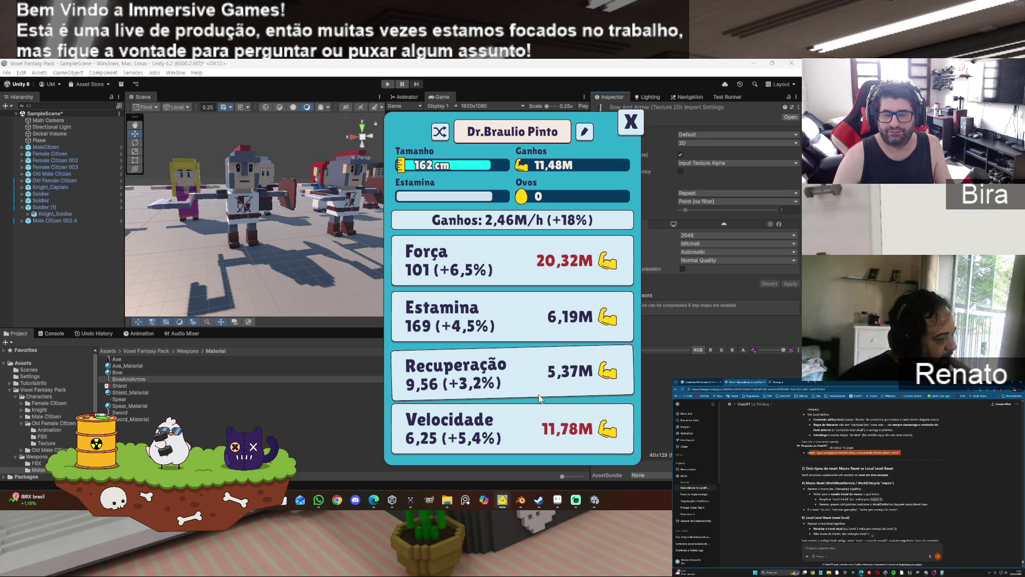
{"action": "left_click", "coordinate": [502, 328]}
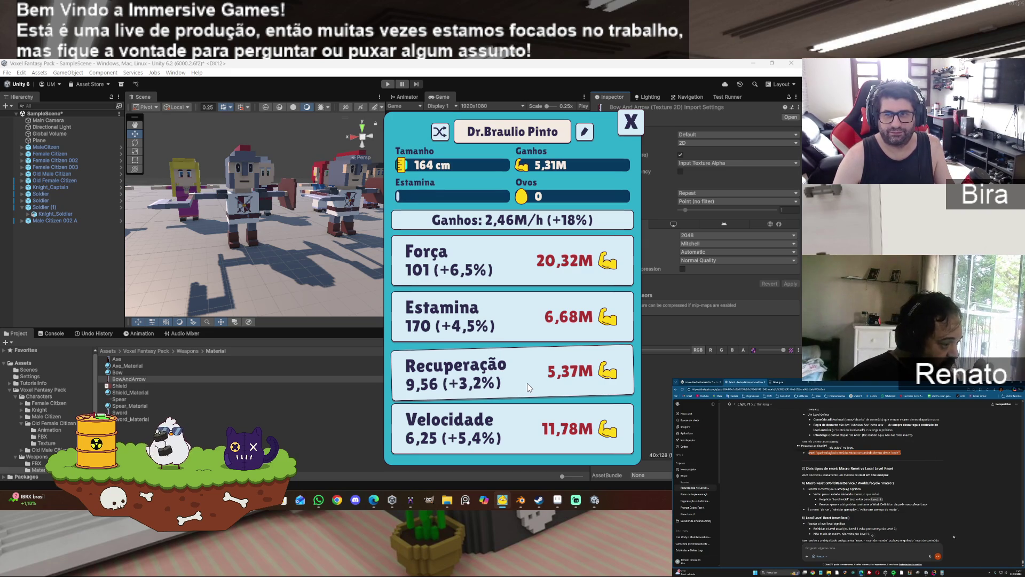
{"action": "left_click", "coordinate": [631, 120]}
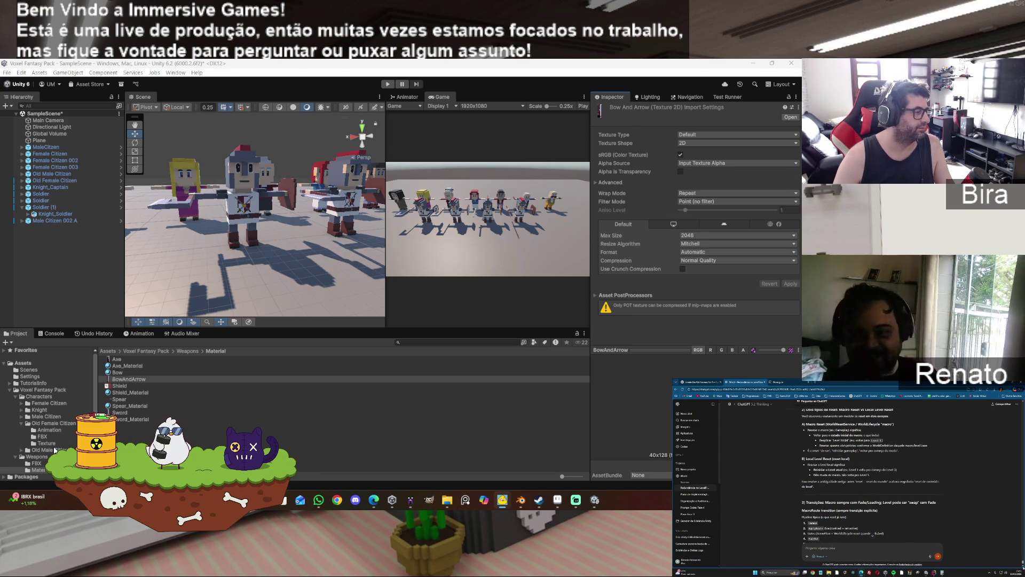
{"action": "scroll", "coordinate": [48, 412], "scroll_direction": "down", "scroll_amount": 1}
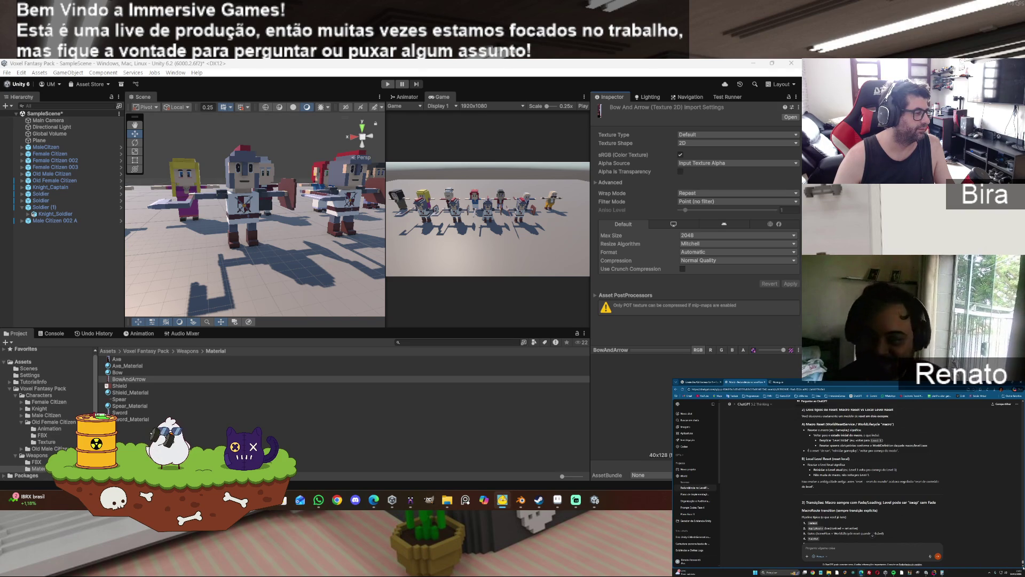
- Select Bow in Unity's weapons FBX folder to view its import settings, then go to Blender
{"action": "left_click", "coordinate": [35, 462]}
{"action": "left_click", "coordinate": [118, 366]}
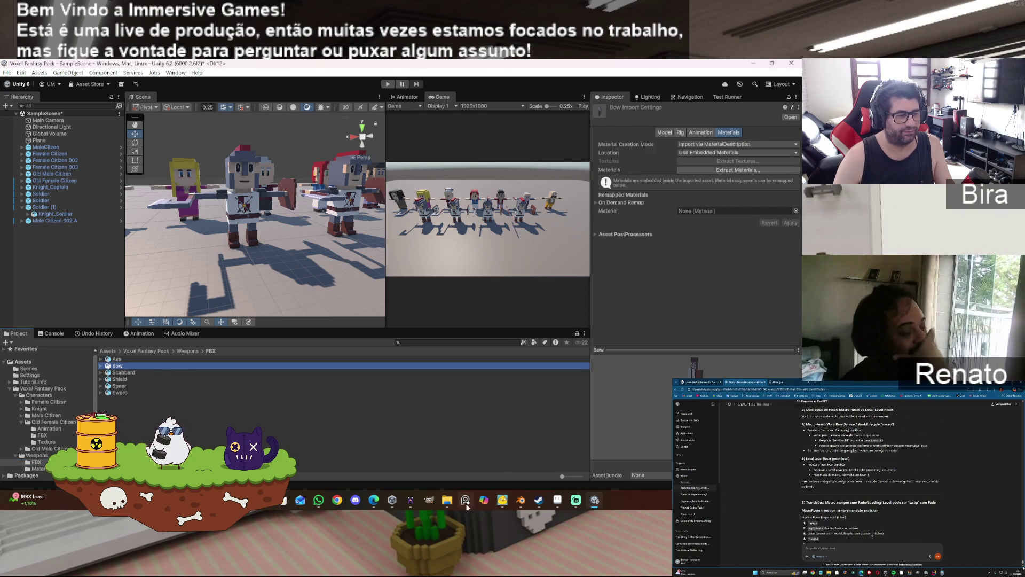
{"action": "mouse_move", "coordinate": [448, 505]}
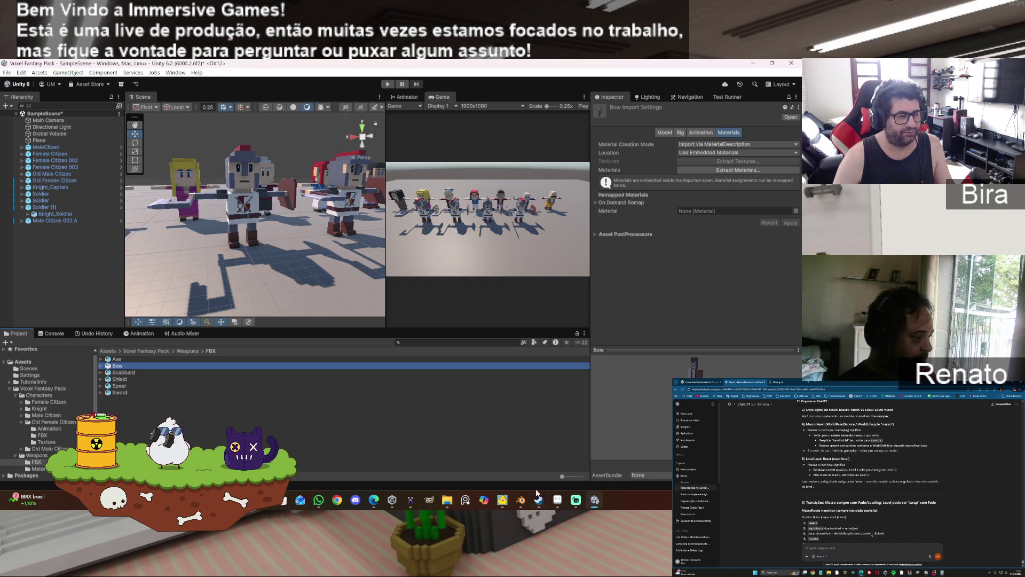
{"action": "left_click", "coordinate": [522, 505]}
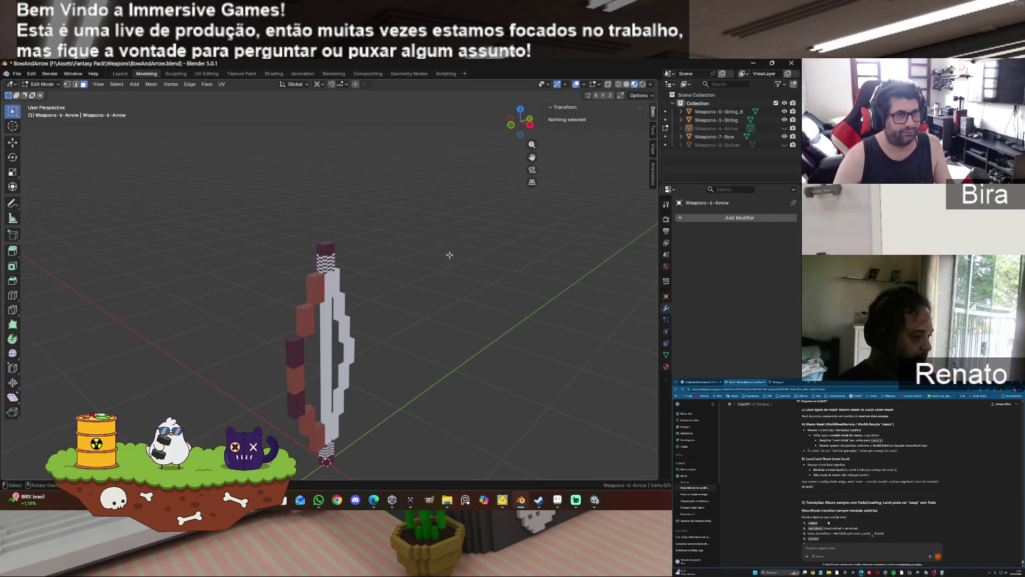
- Export only visible objects as FBX, overwriting the existing Bow.fbx
{"action": "left_click", "coordinate": [16, 74]}
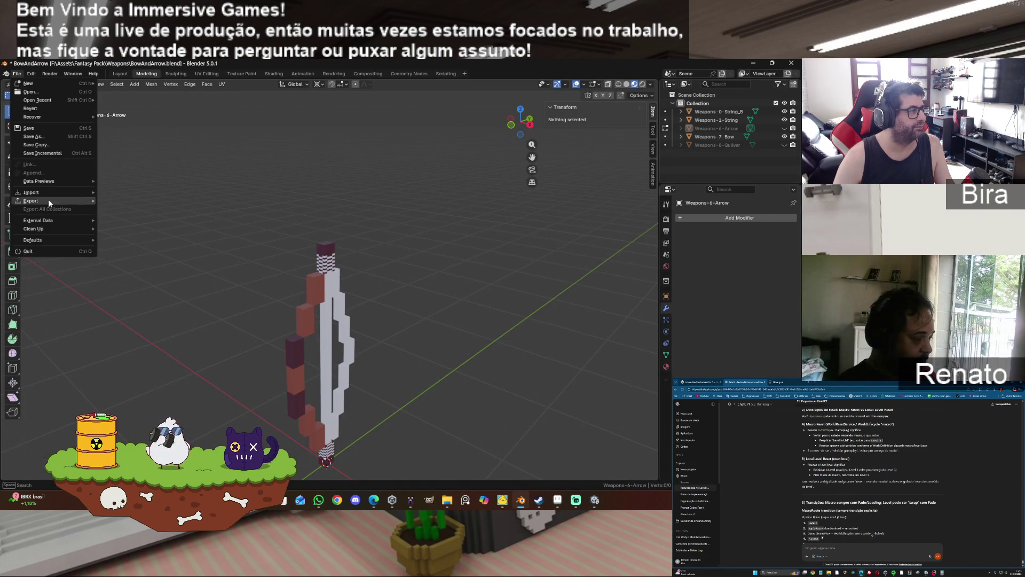
{"action": "mouse_move", "coordinate": [50, 200]}
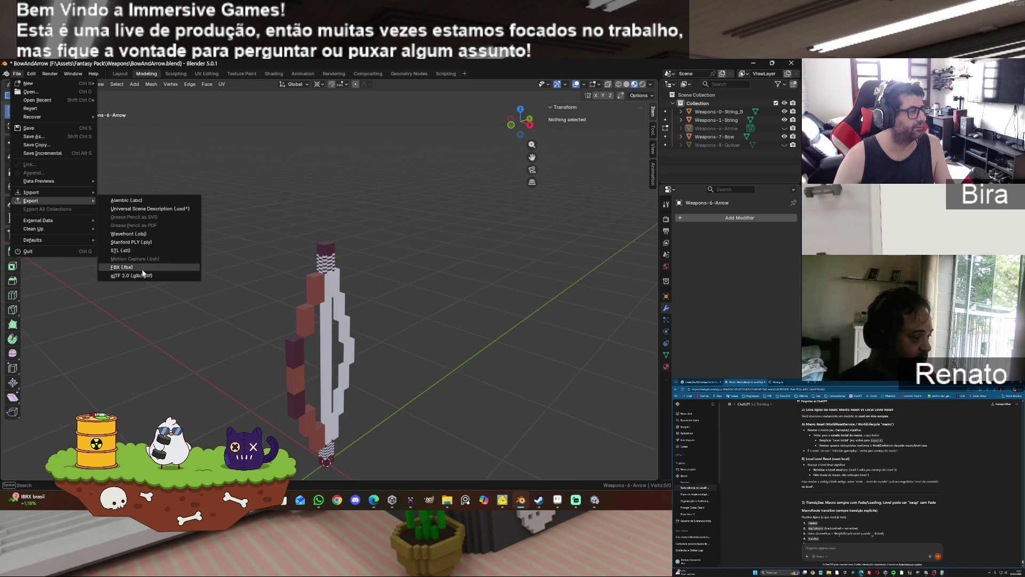
{"action": "left_click", "coordinate": [142, 270]}
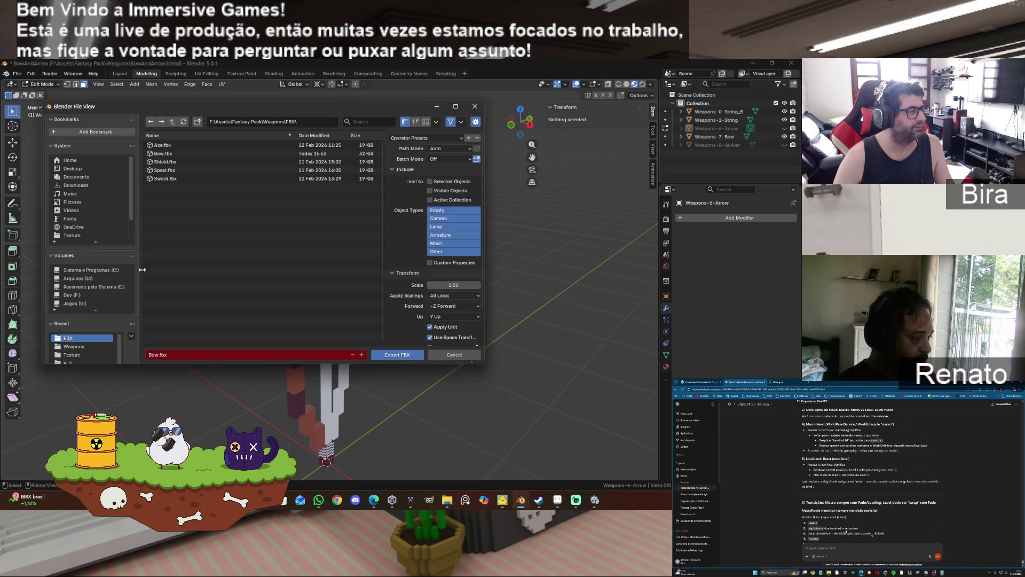
{"action": "left_click", "coordinate": [430, 190]}
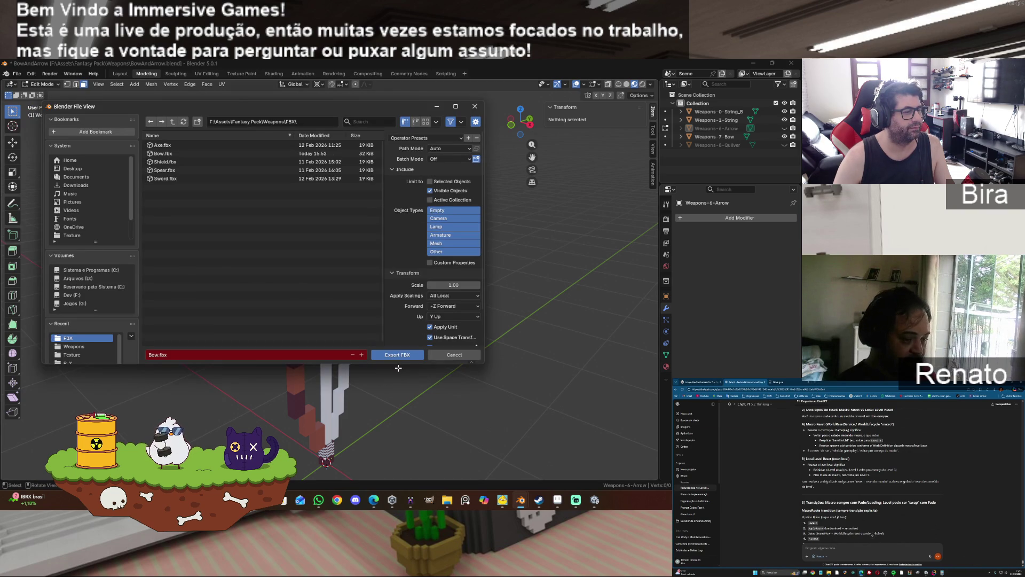
{"action": "left_click", "coordinate": [164, 154]}
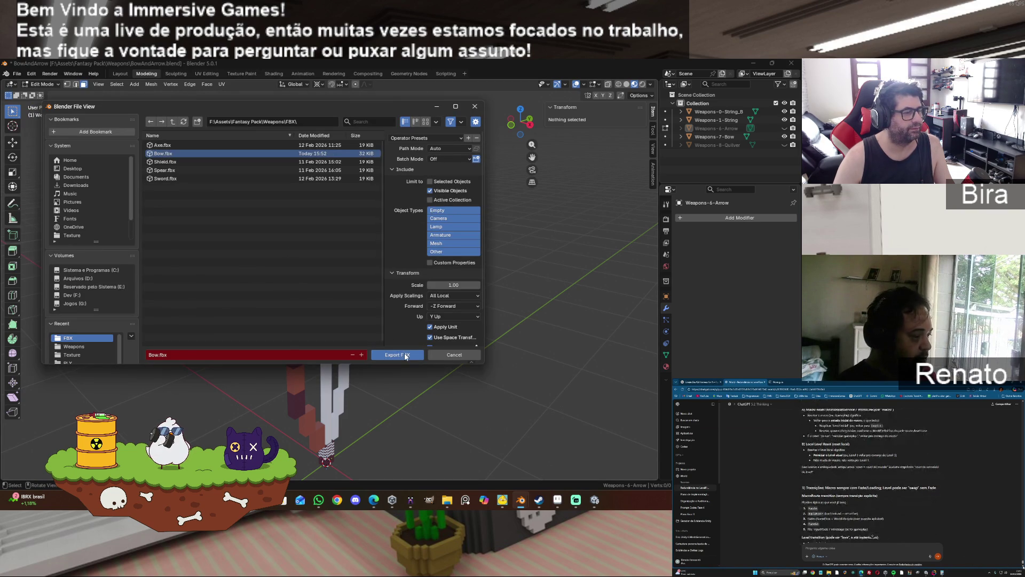
{"action": "left_click", "coordinate": [405, 356]}
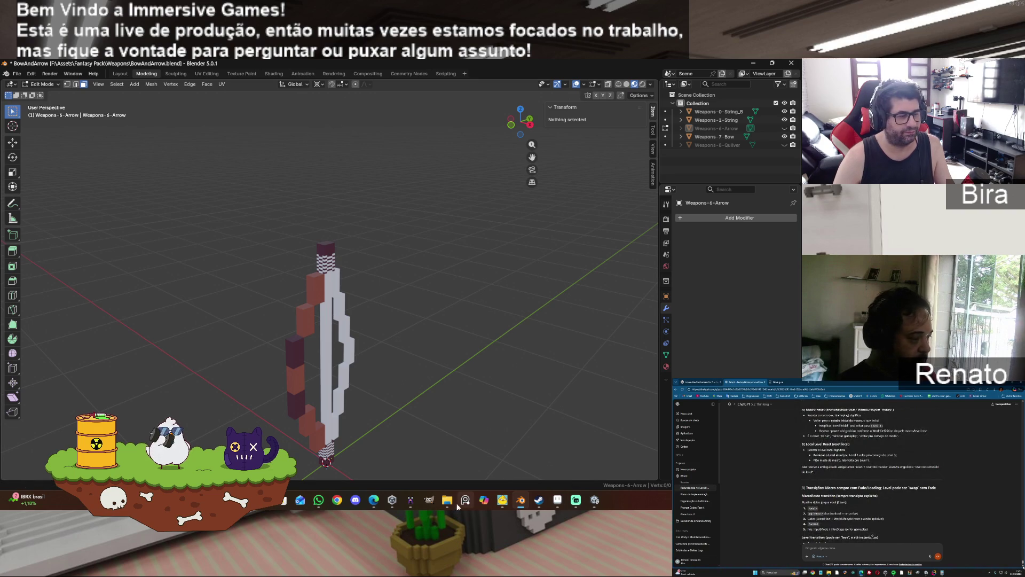
{"action": "left_click", "coordinate": [477, 457]}
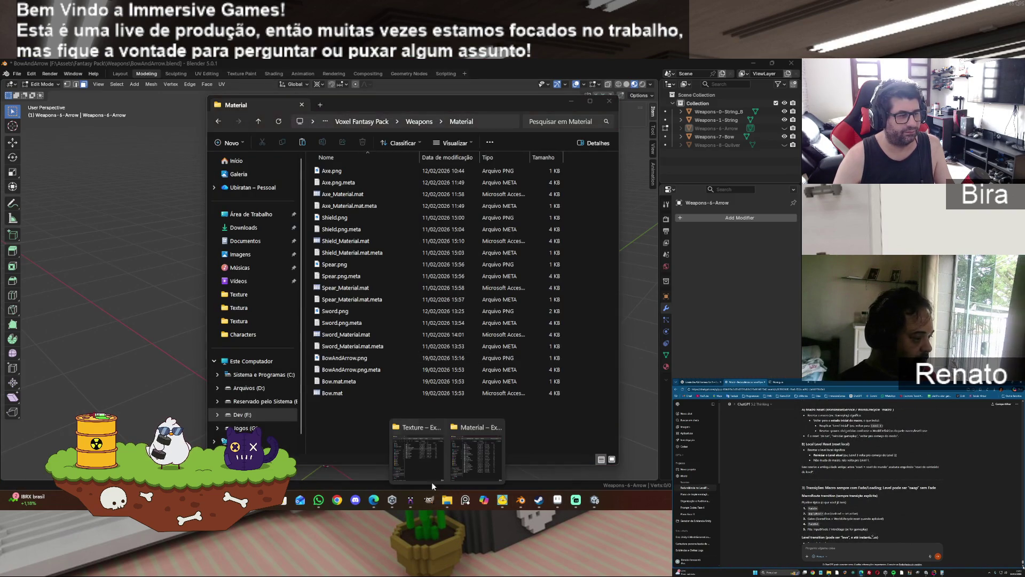
- Paste the new Bow.fbx into Weapons/FBX, replacing the old file, and return to Unity
{"action": "left_click", "coordinate": [260, 122]}
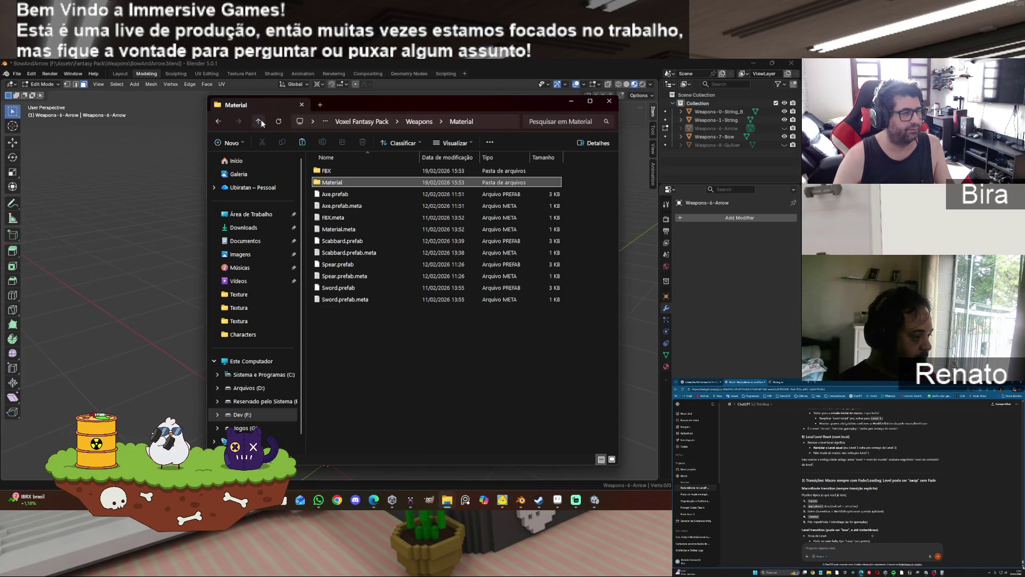
{"action": "double_click", "coordinate": [355, 172]}
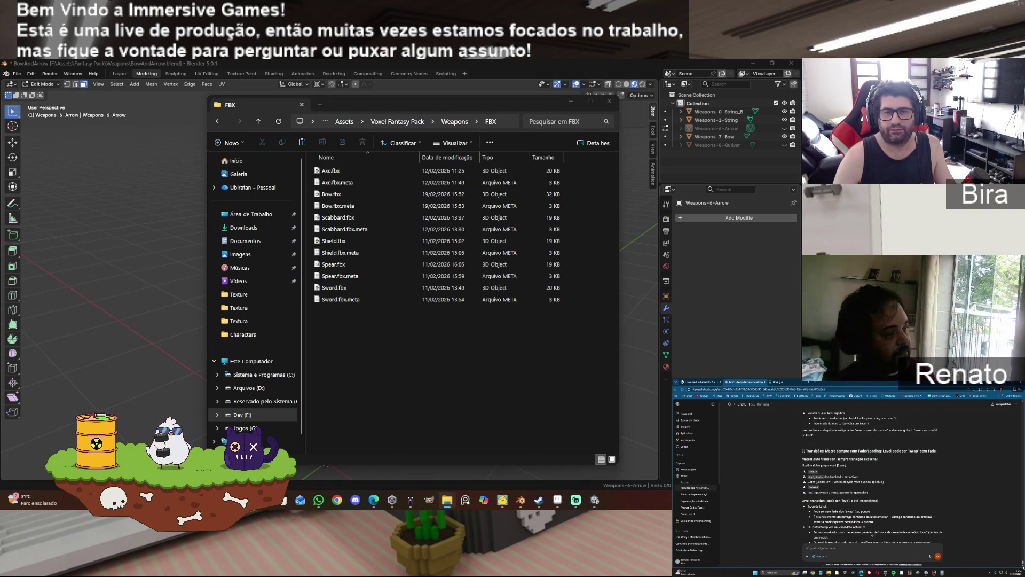
{"action": "left_click", "coordinate": [406, 370]}
{"action": "key", "text": "ctrl+v"}
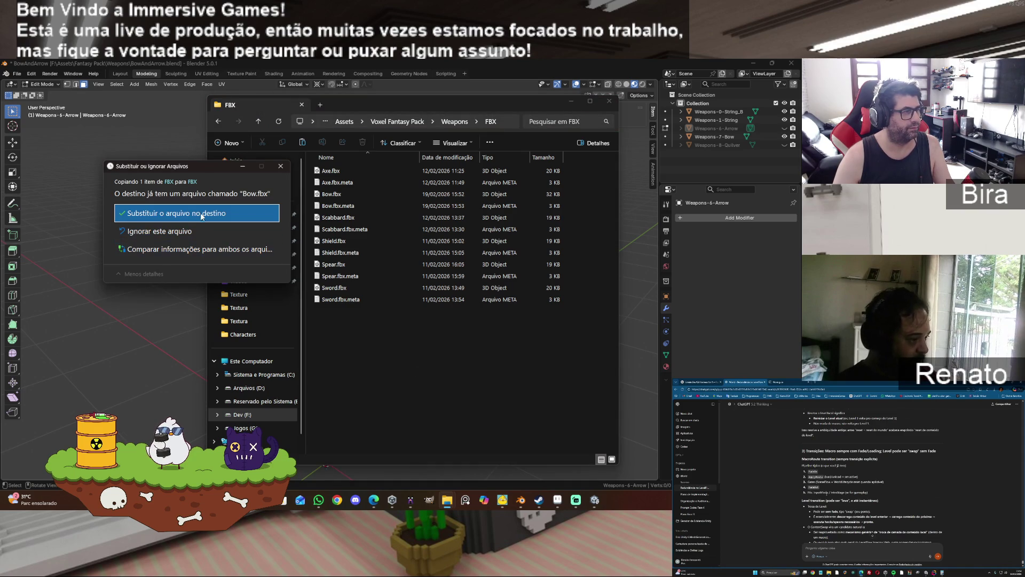
{"action": "left_click", "coordinate": [202, 213]}
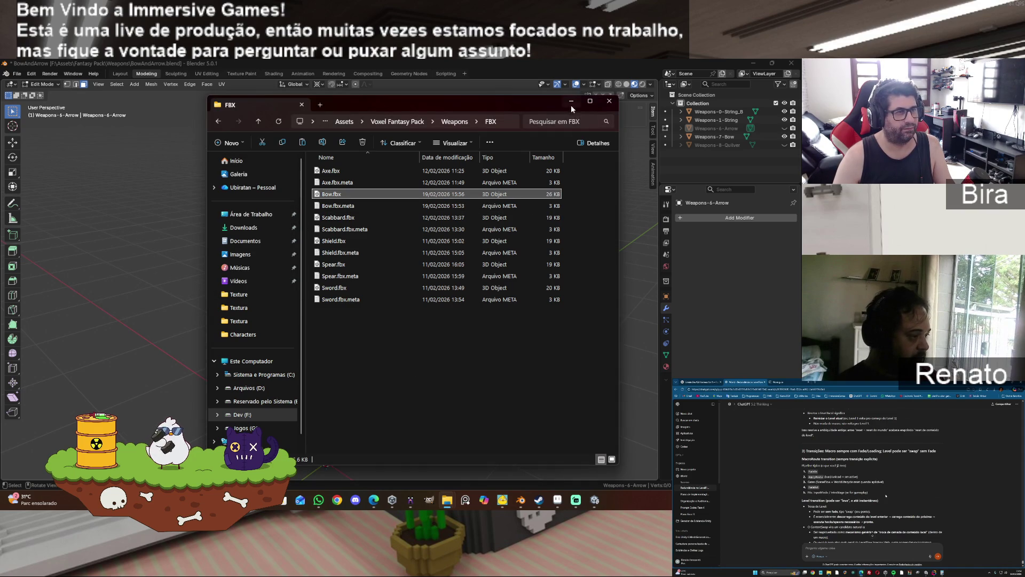
{"action": "left_click", "coordinate": [571, 105]}
{"action": "key", "text": "alt+Tab"}
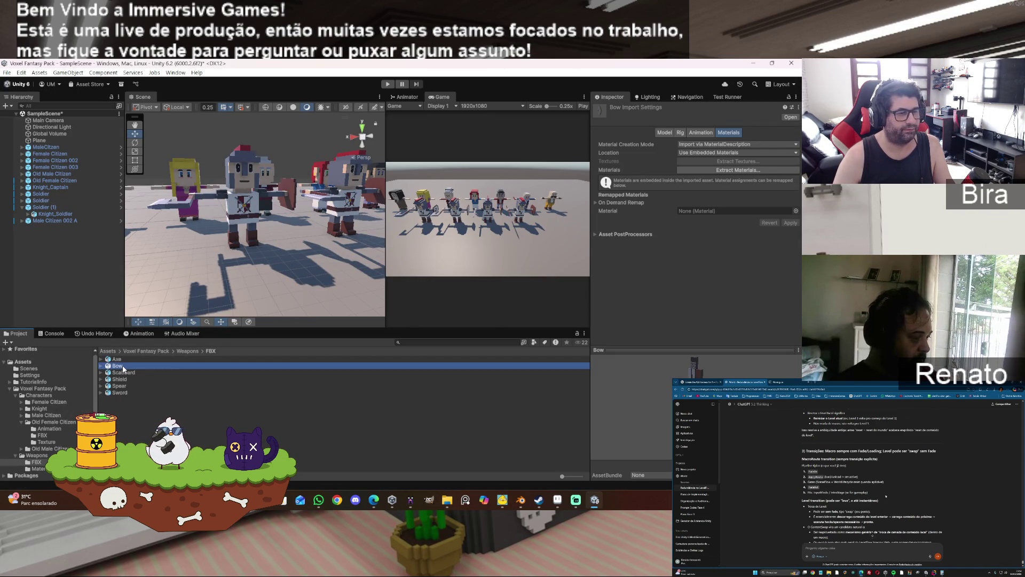
- Place the Bow model into the scene and reset its position
{"action": "left_click", "coordinate": [46, 263]}
{"action": "left_click_drag", "start_coordinate": [46, 262], "coordinate": [46, 251]}
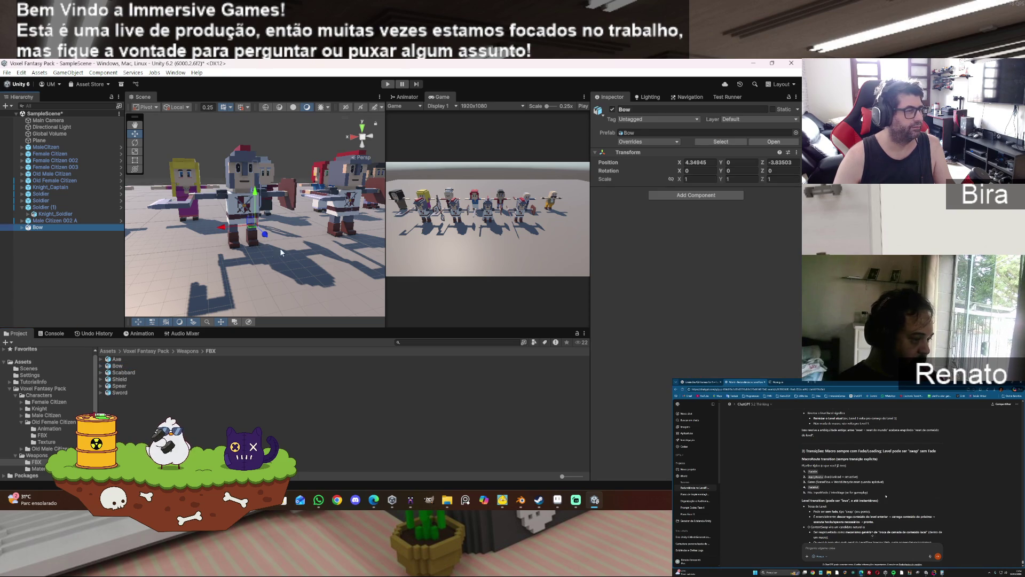
{"action": "left_click", "coordinate": [796, 153]}
{"action": "left_click", "coordinate": [762, 163]}
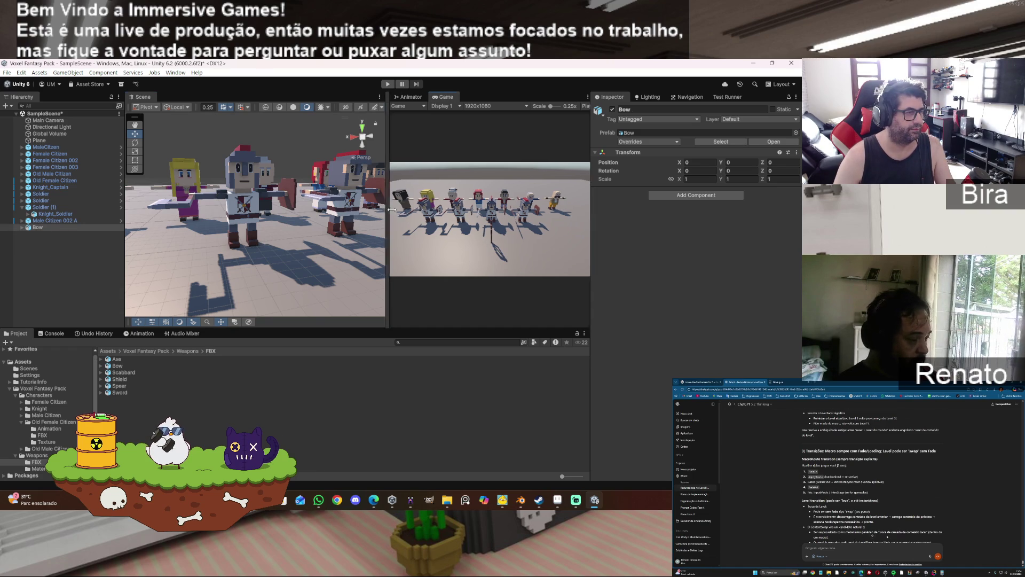
- Frame Soldier (1) and delete the axe from its hand
{"action": "left_click_drag", "start_coordinate": [385, 211], "coordinate": [450, 214]}
{"action": "scroll", "coordinate": [326, 238], "scroll_direction": "down", "scroll_amount": 3}
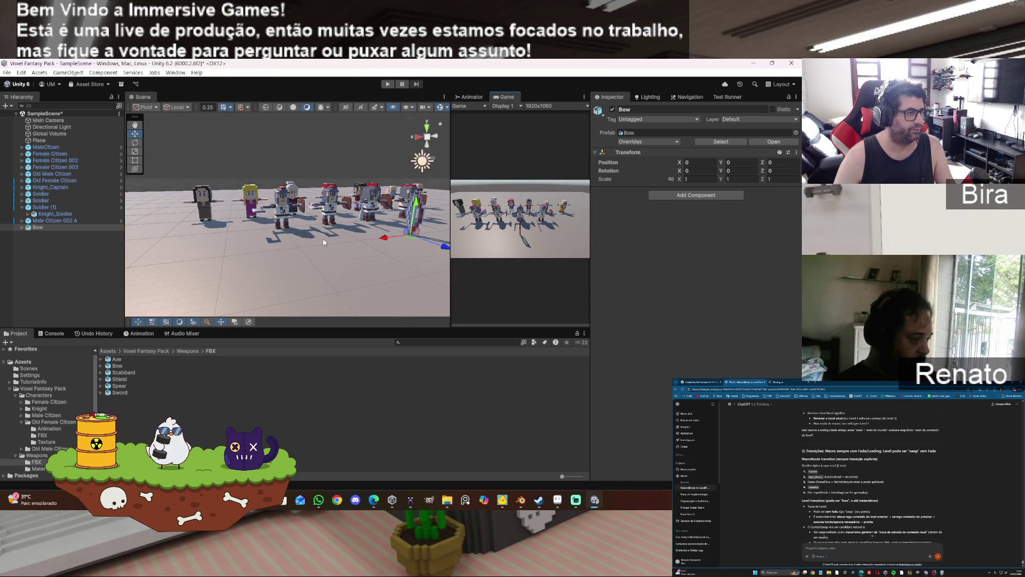
{"action": "left_click", "coordinate": [37, 228]}
{"action": "key", "text": "f"}
{"action": "mouse_move", "coordinate": [321, 224]}
{"action": "left_mouse_down"}
{"action": "mouse_move", "coordinate": [362, 228]}
{"action": "mouse_move", "coordinate": [172, 245]}
{"action": "left_mouse_up"}
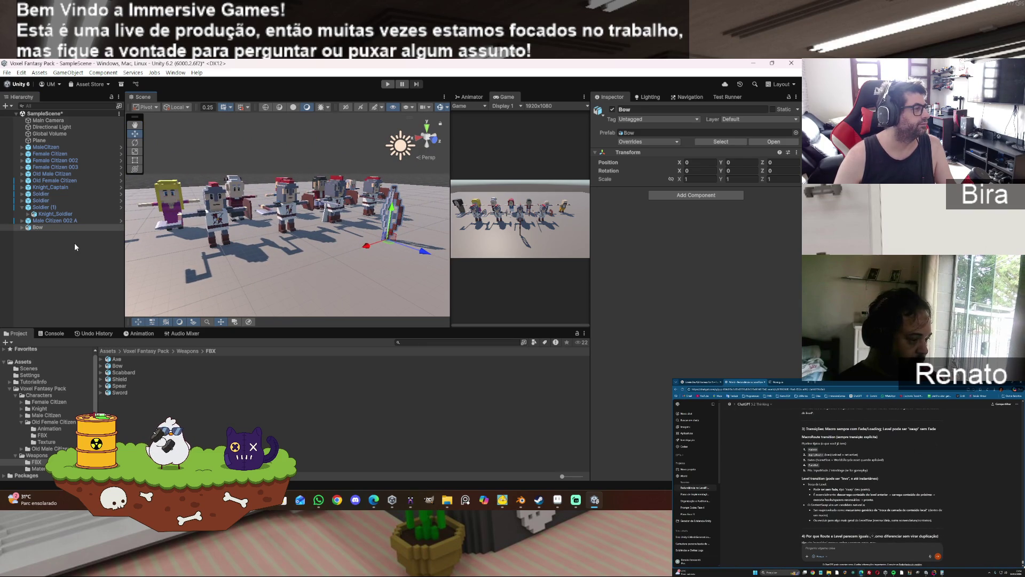
{"action": "double_click", "coordinate": [38, 207]}
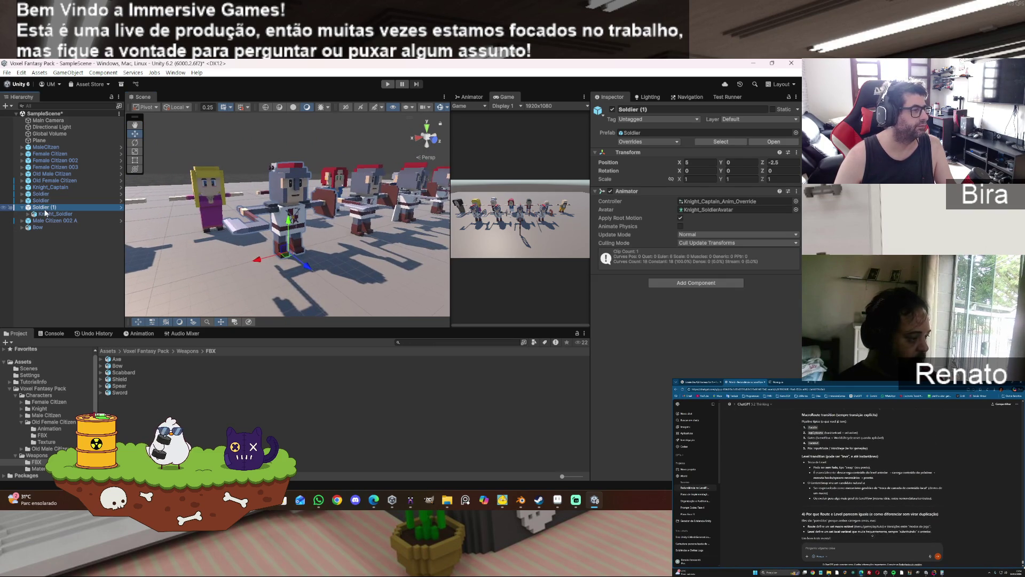
{"action": "left_click", "coordinate": [254, 229]}
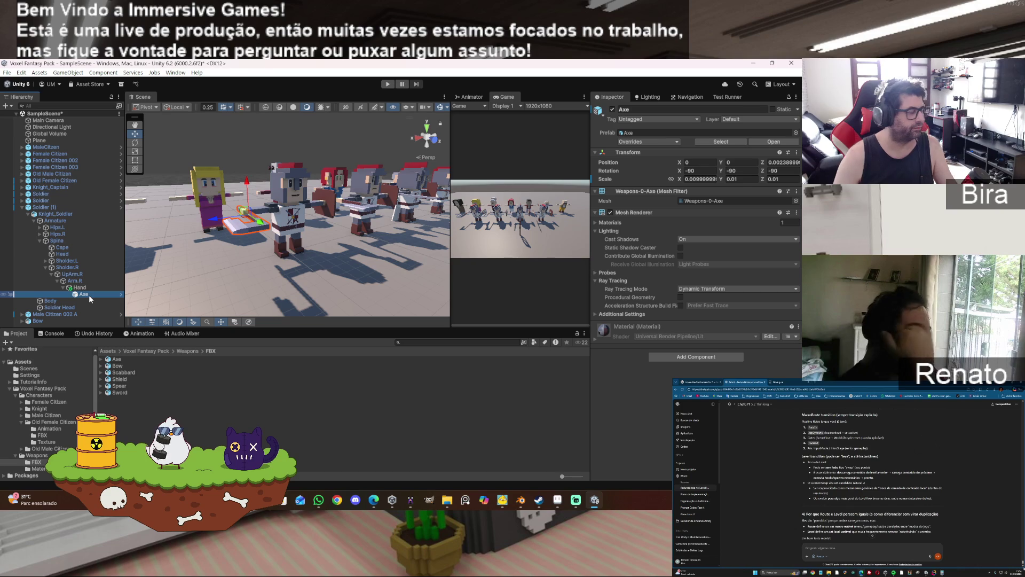
{"action": "key", "text": "Delete"}
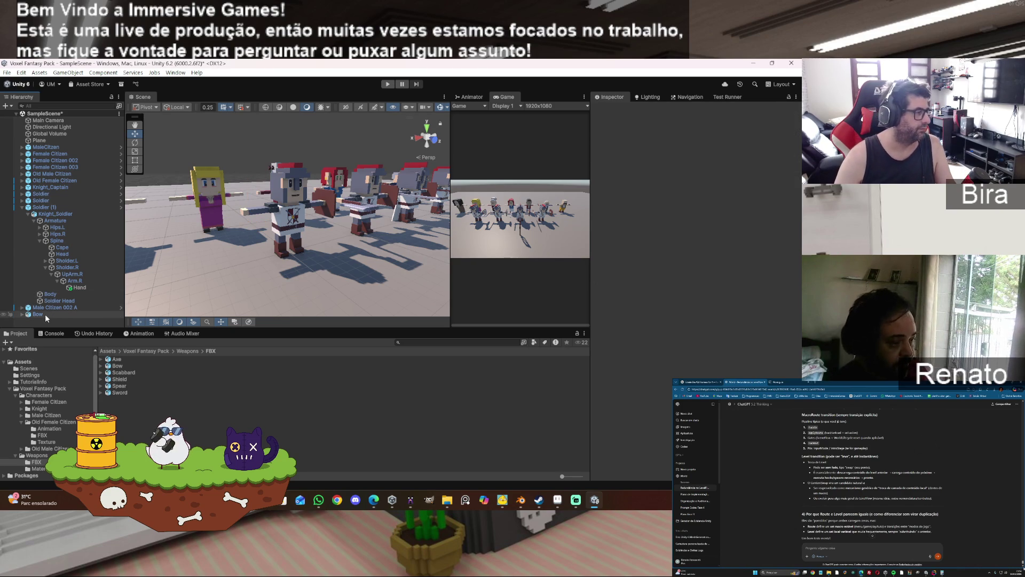
- Parent the Bow under the soldier's Hand bone with position 0, 0, 0
{"action": "left_click_drag", "start_coordinate": [43, 315], "coordinate": [80, 287]}
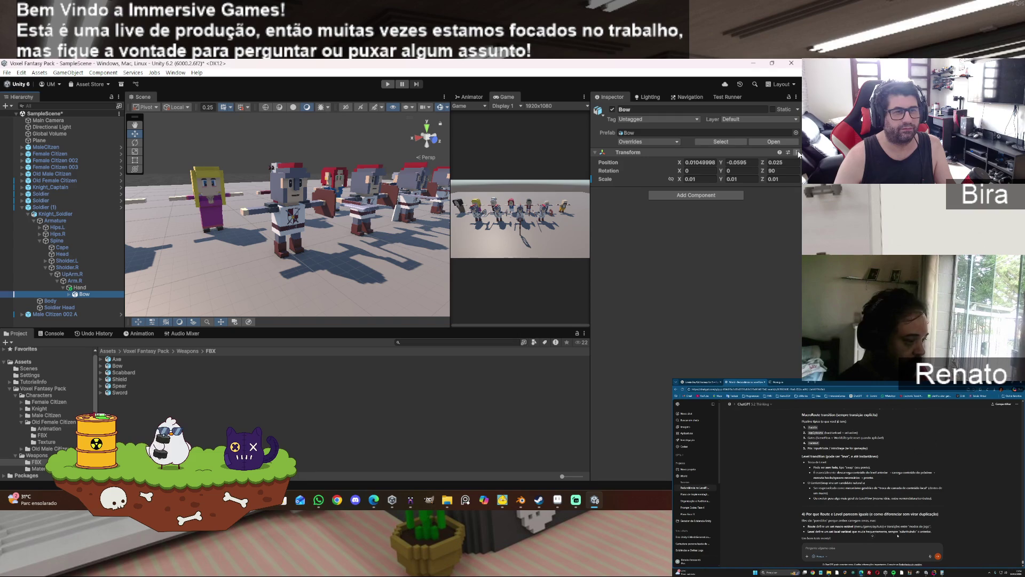
{"action": "left_click", "coordinate": [700, 162]}
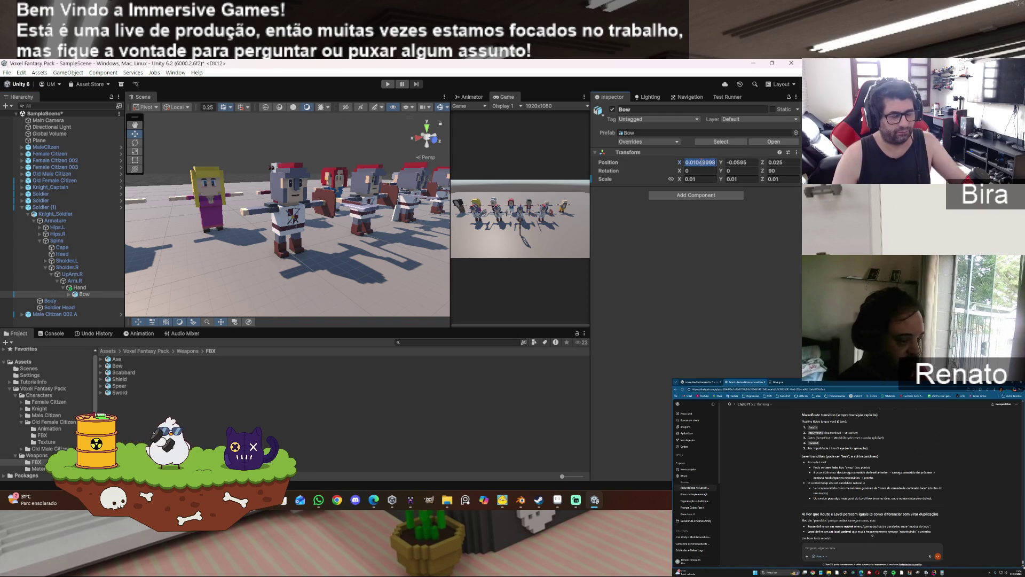
{"action": "type", "text": "0"}
{"action": "key", "text": "Tab"}
{"action": "type", "text": "0"}
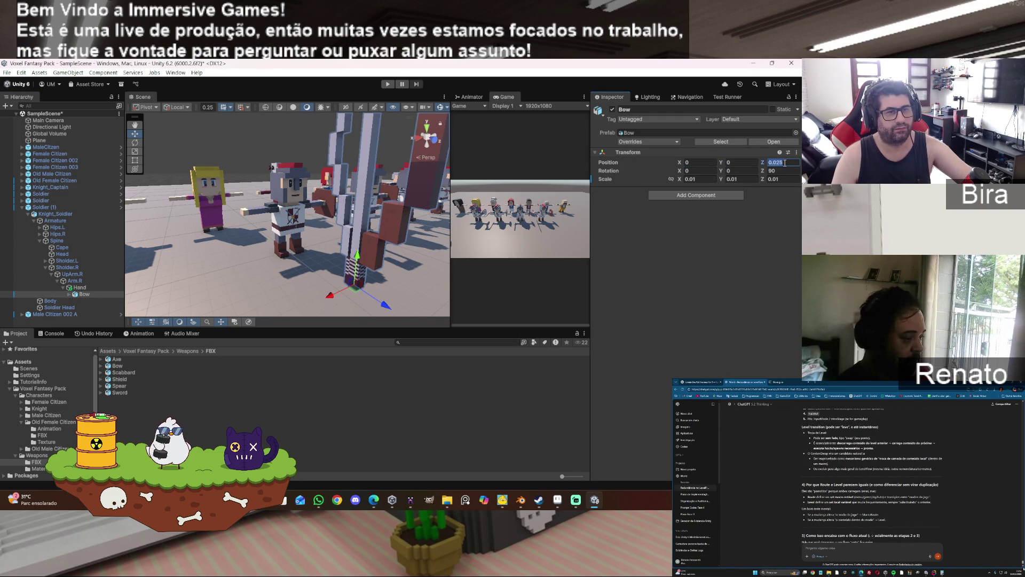
{"action": "type", "text": "0"}
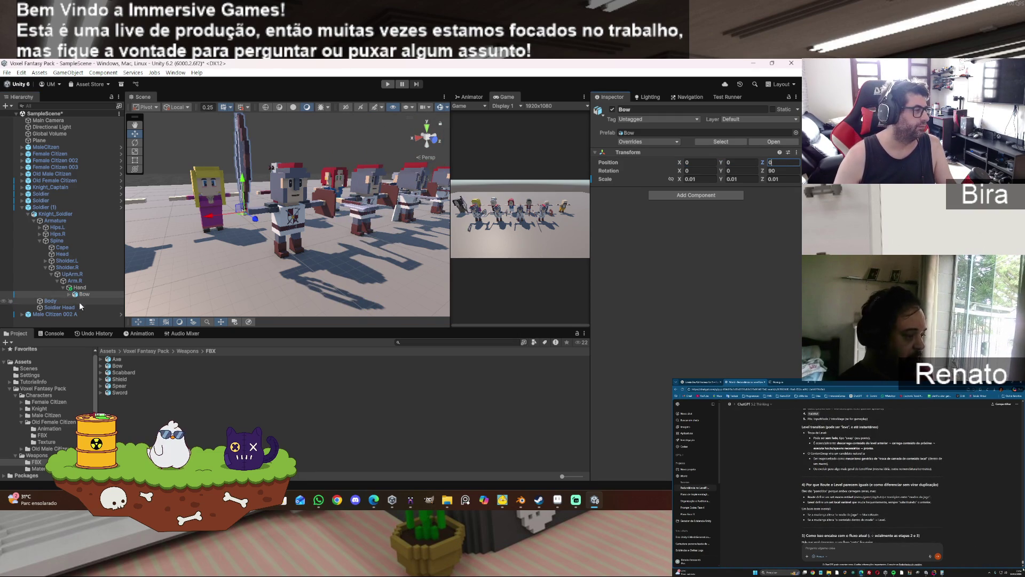
{"action": "left_click", "coordinate": [69, 294]}
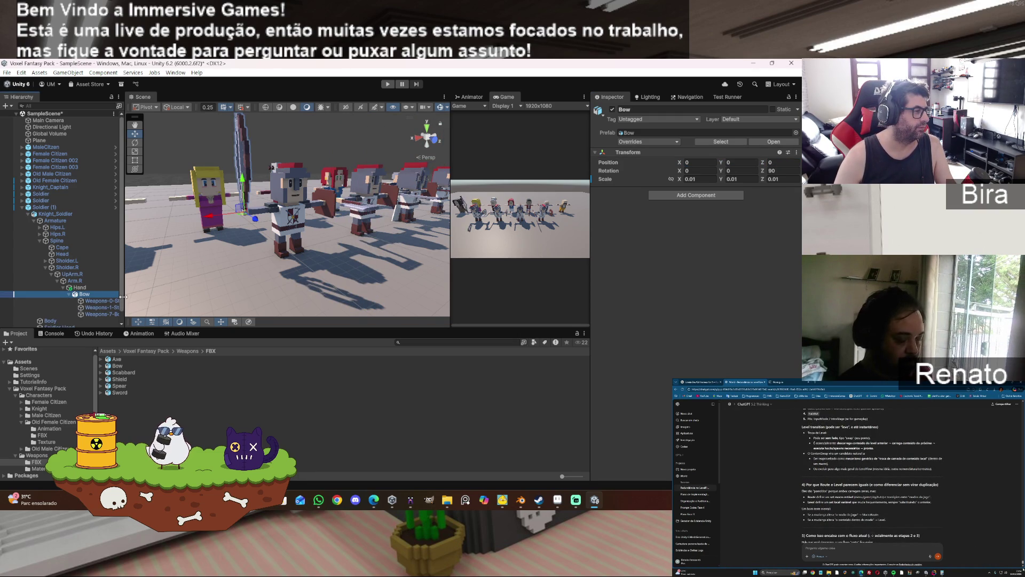
- Hide the bow's Weapons-0-String_B part
{"action": "mouse_move", "coordinate": [122, 297]}
{"action": "left_mouse_down"}
{"action": "mouse_move", "coordinate": [222, 297]}
{"action": "mouse_move", "coordinate": [199, 298]}
{"action": "left_mouse_up"}
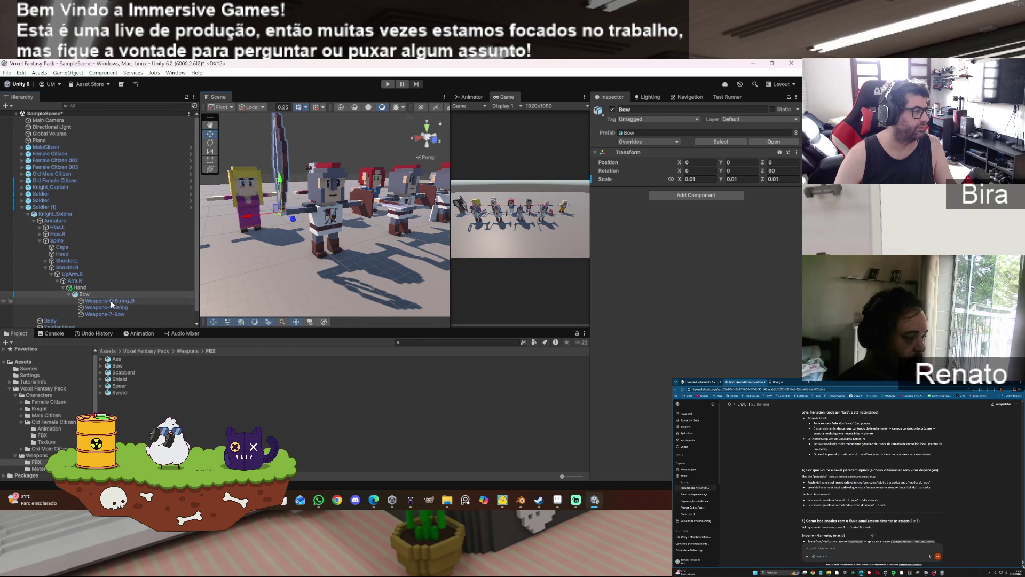
{"action": "left_click", "coordinate": [112, 301]}
{"action": "left_click", "coordinate": [613, 109]}
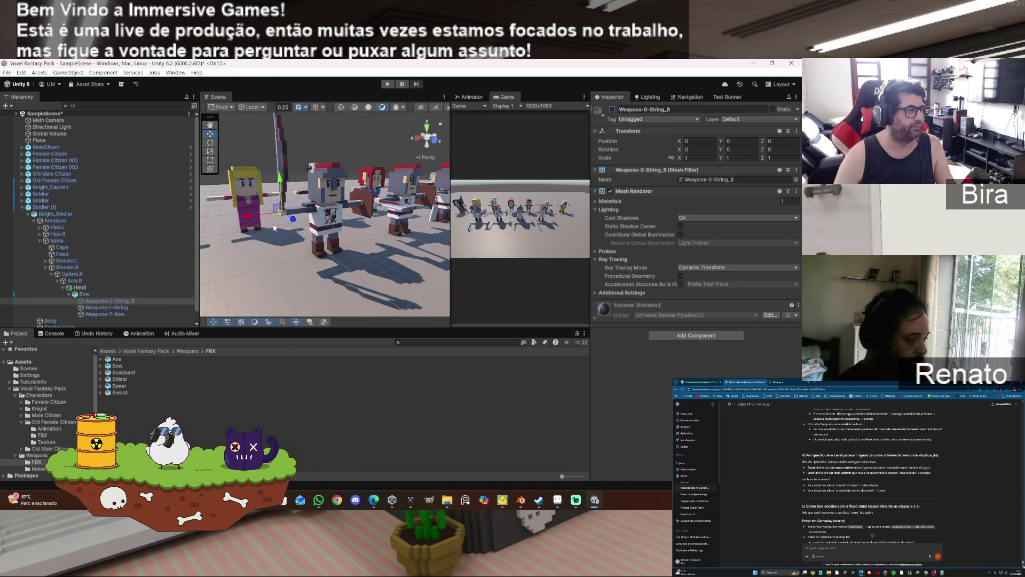
- Preview the soldier in the Idle_Sword_Shield animation pose with the Bow selected
{"action": "left_click", "coordinate": [146, 332]}
{"action": "left_click", "coordinate": [12, 342]}
{"action": "left_click", "coordinate": [313, 245]}
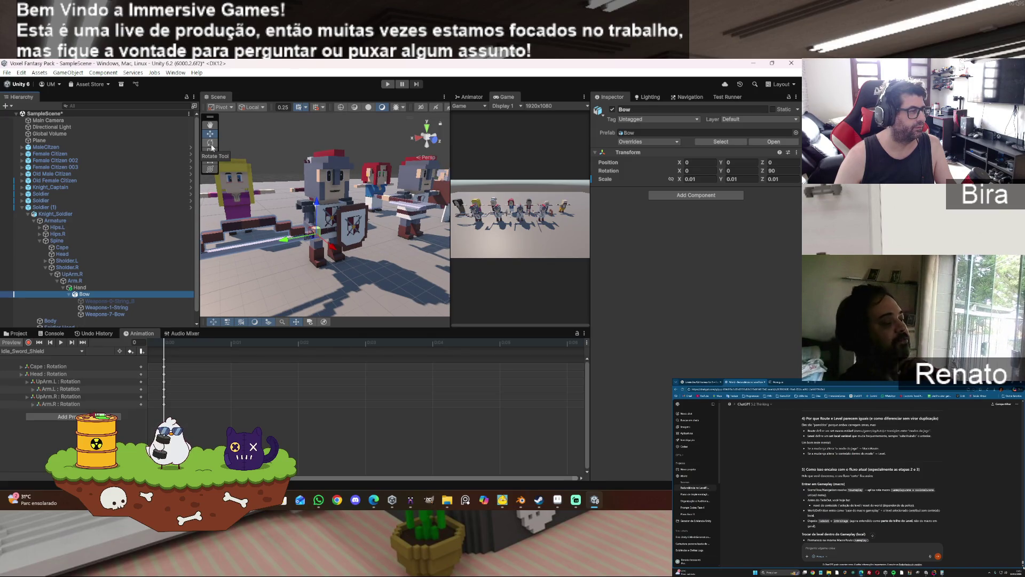
{"action": "left_click", "coordinate": [88, 289]}
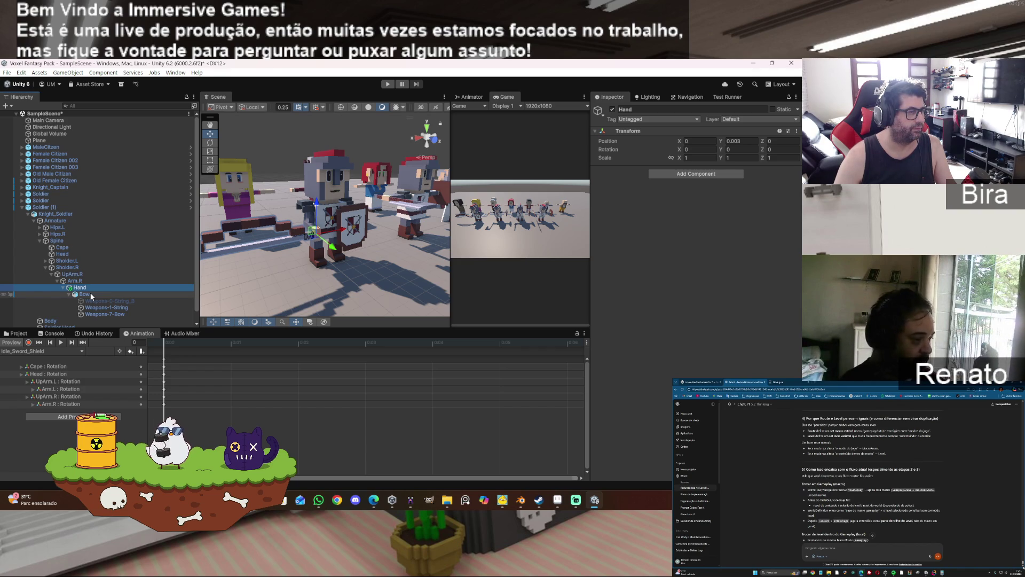
{"action": "left_click", "coordinate": [86, 294]}
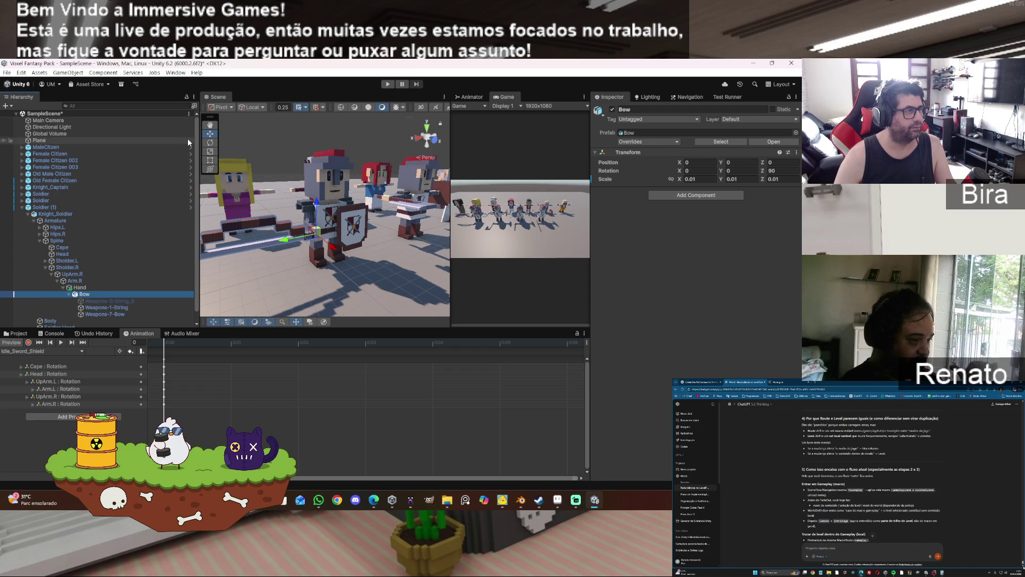
- Rotate the bow to X -90 and Z 180
{"action": "left_click", "coordinate": [211, 143]}
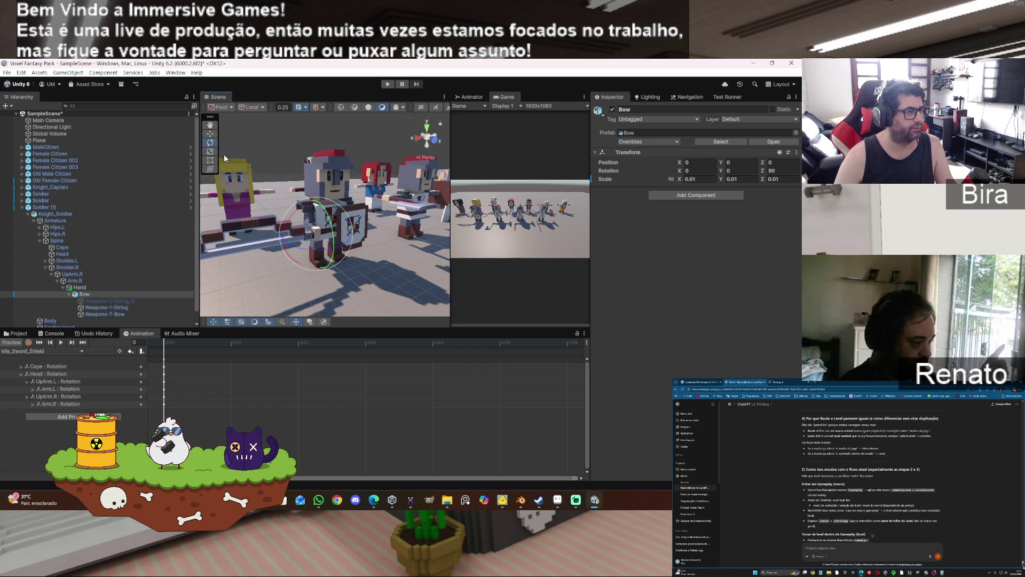
{"action": "left_click_drag", "start_coordinate": [326, 210], "coordinate": [340, 275]}
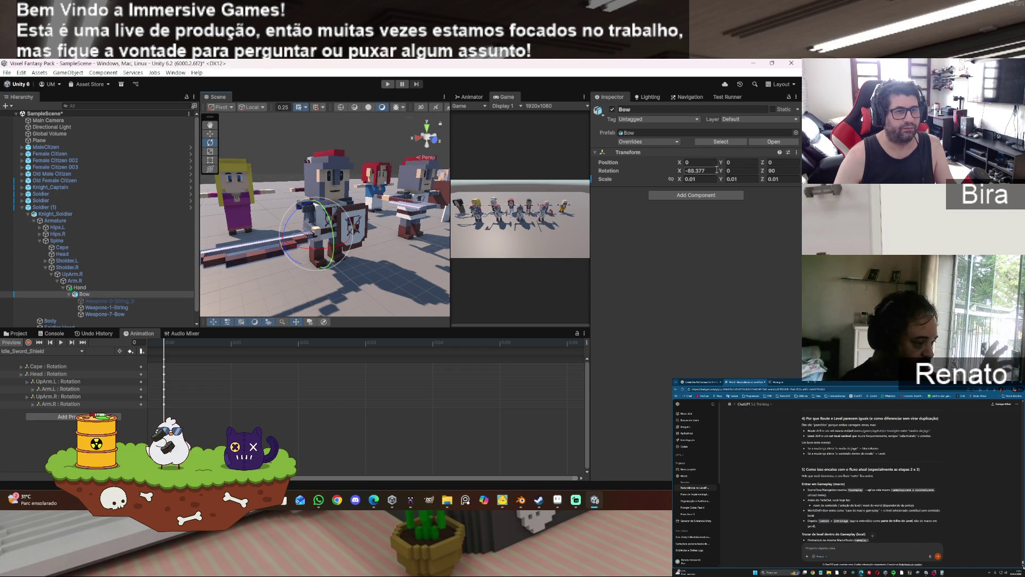
{"action": "type", "text": "-90"}
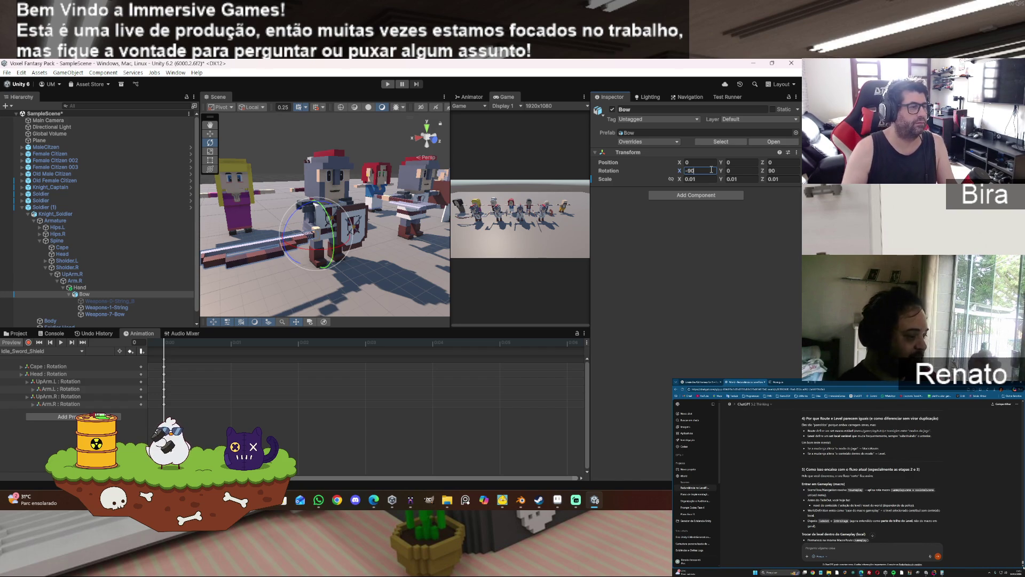
{"action": "left_click_drag", "start_coordinate": [290, 221], "coordinate": [406, 170]}
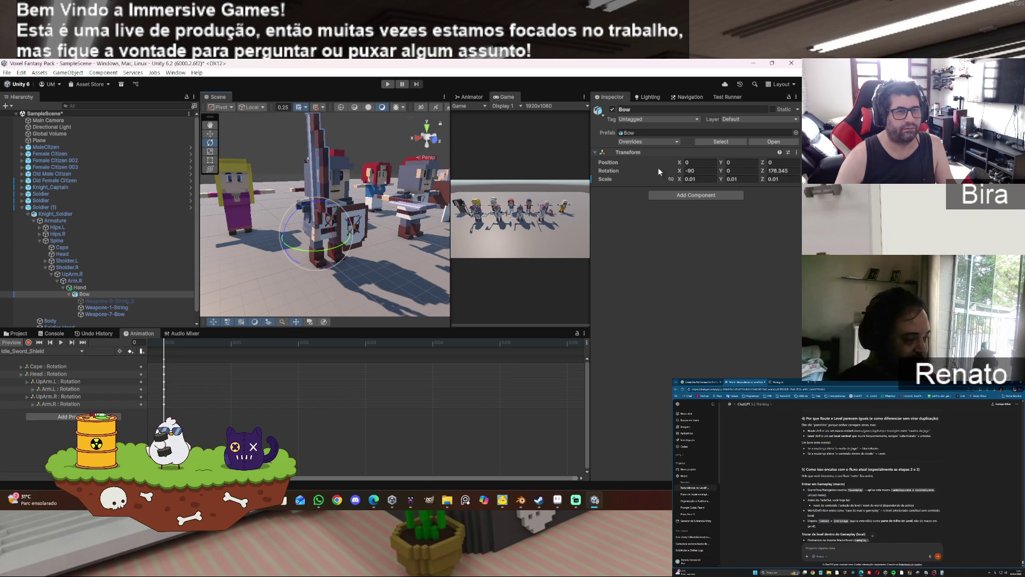
{"action": "double_click", "coordinate": [785, 170]}
{"action": "type", "text": "180"}
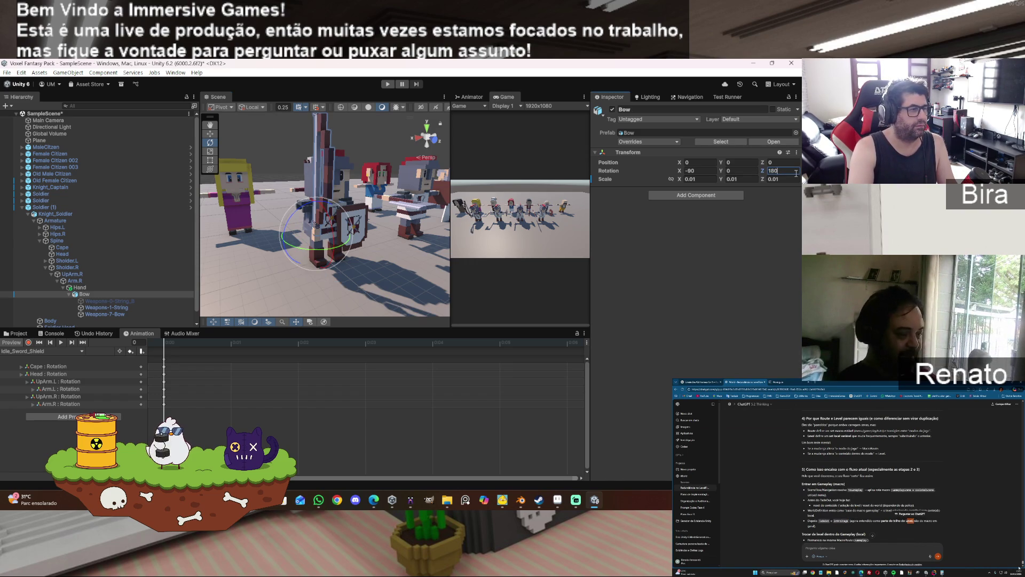
{"action": "key", "text": "Return"}
- Nudge the bow's position with the Move gizmo so it sits in the soldier's hand
{"action": "key", "text": "w"}
{"action": "left_click_drag", "start_coordinate": [360, 189], "coordinate": [467, 199]}
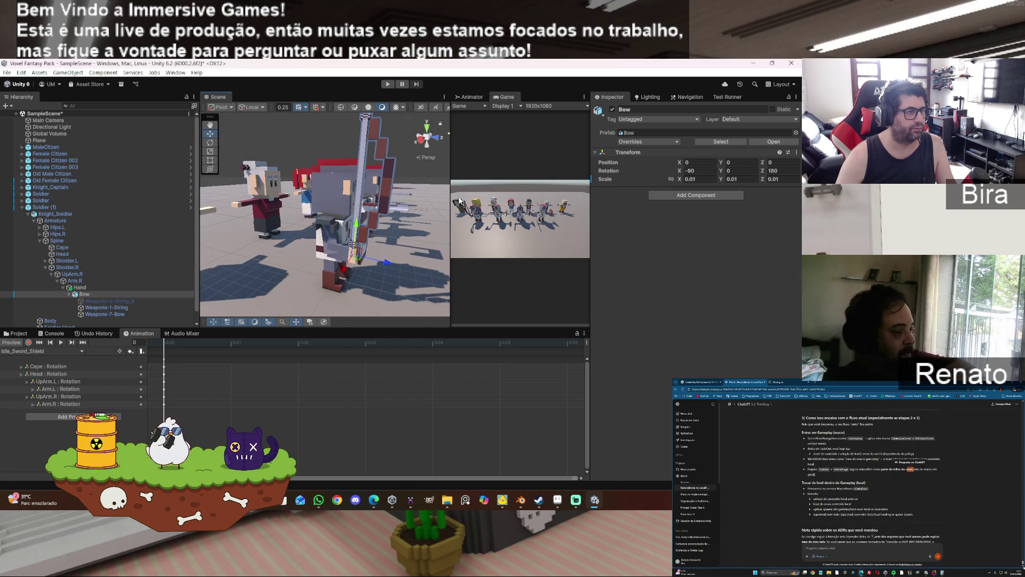
{"action": "left_click_drag", "start_coordinate": [358, 225], "coordinate": [362, 270]}
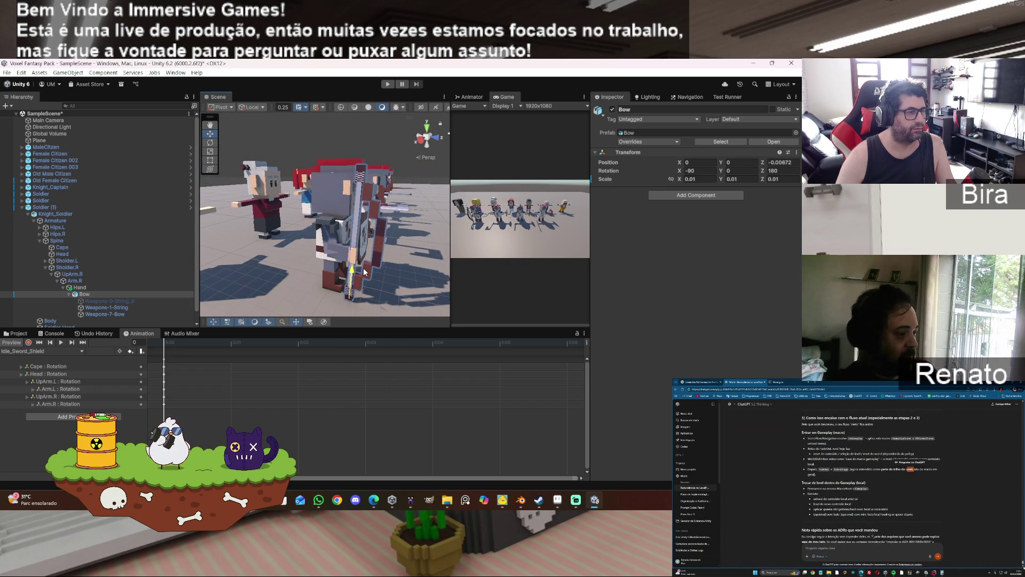
{"action": "left_click_drag", "start_coordinate": [383, 309], "coordinate": [365, 304]}
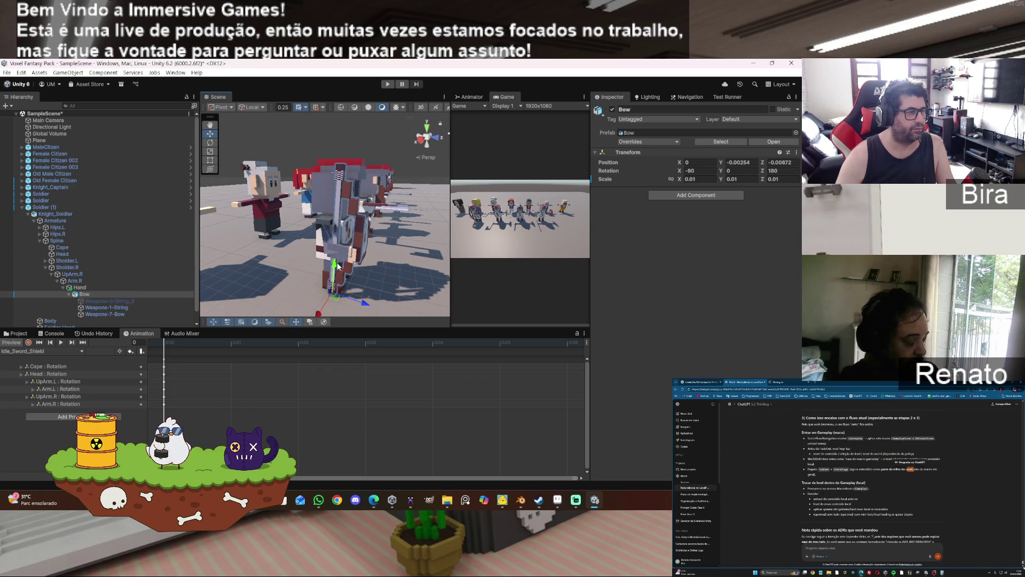
{"action": "left_click_drag", "start_coordinate": [336, 268], "coordinate": [340, 269]}
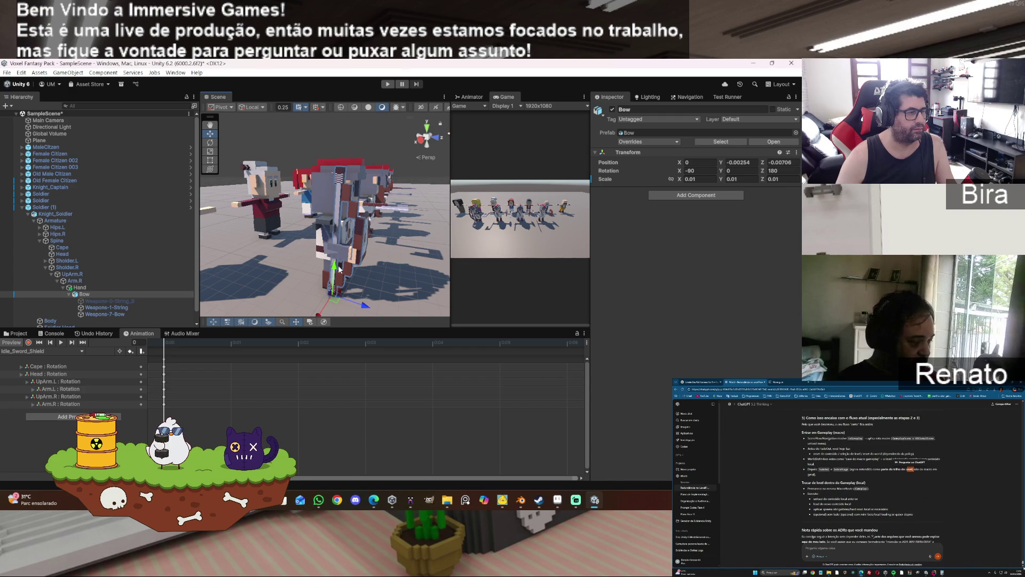
{"action": "left_click_drag", "start_coordinate": [366, 308], "coordinate": [366, 310]}
{"action": "left_click_drag", "start_coordinate": [383, 267], "coordinate": [181, 277]}
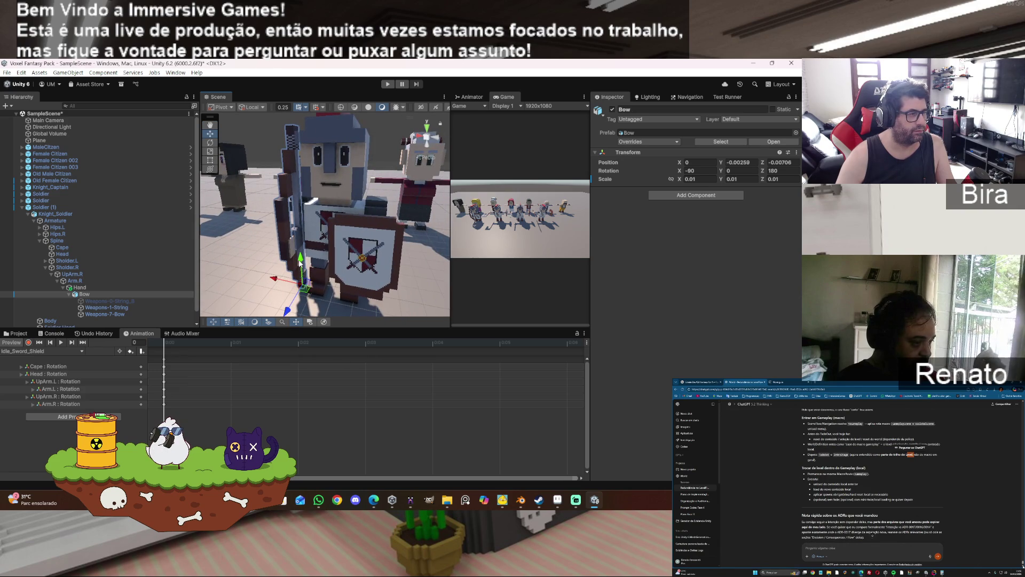
{"action": "left_click_drag", "start_coordinate": [277, 283], "coordinate": [276, 283]}
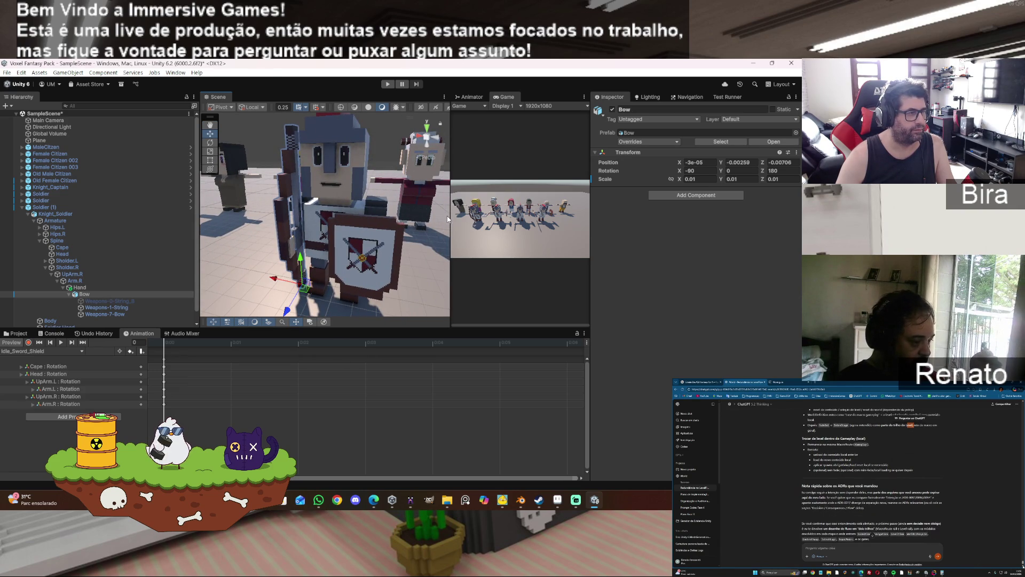
- Save the scene and set the Bow's Position X back to 0
{"action": "left_click", "coordinate": [7, 73]}
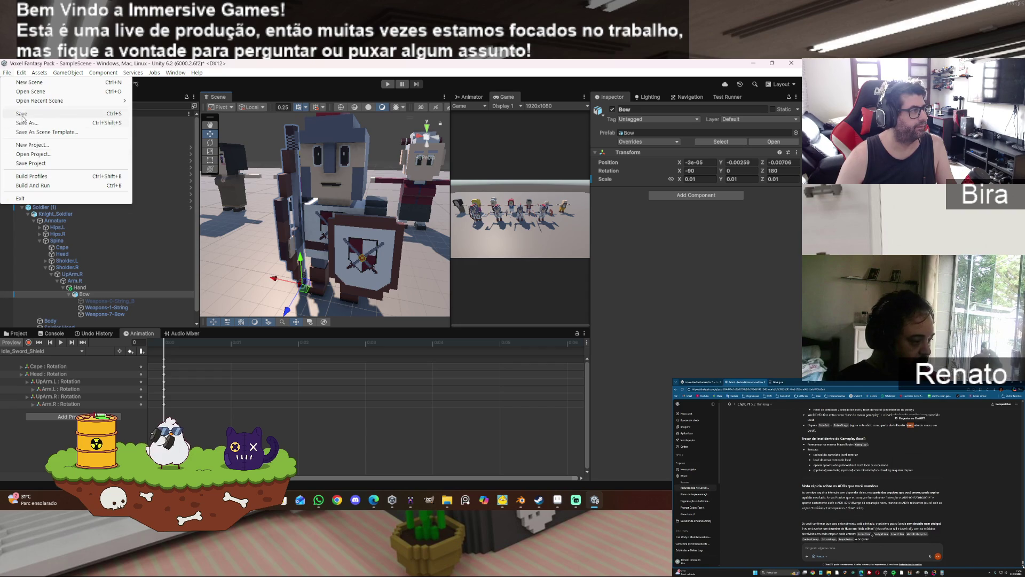
{"action": "left_click", "coordinate": [23, 114]}
{"action": "type", "text": "0"}
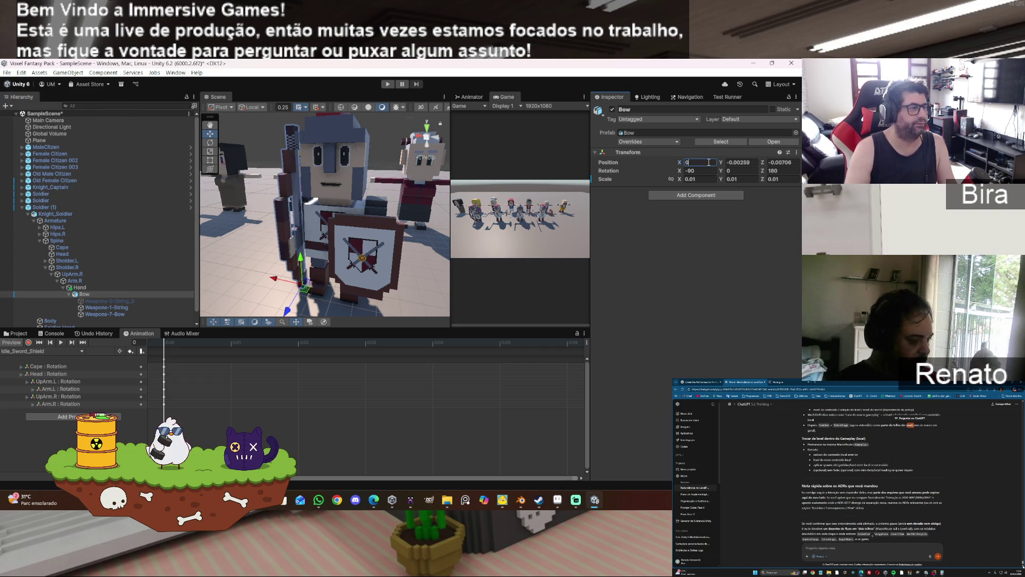
{"action": "left_click", "coordinate": [754, 163]}
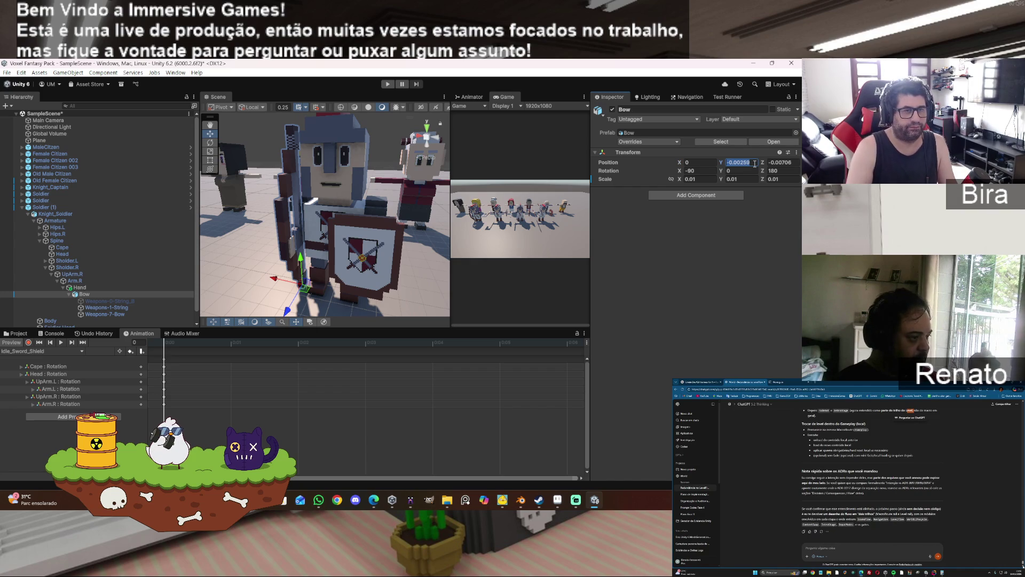
{"action": "left_click", "coordinate": [758, 281]}
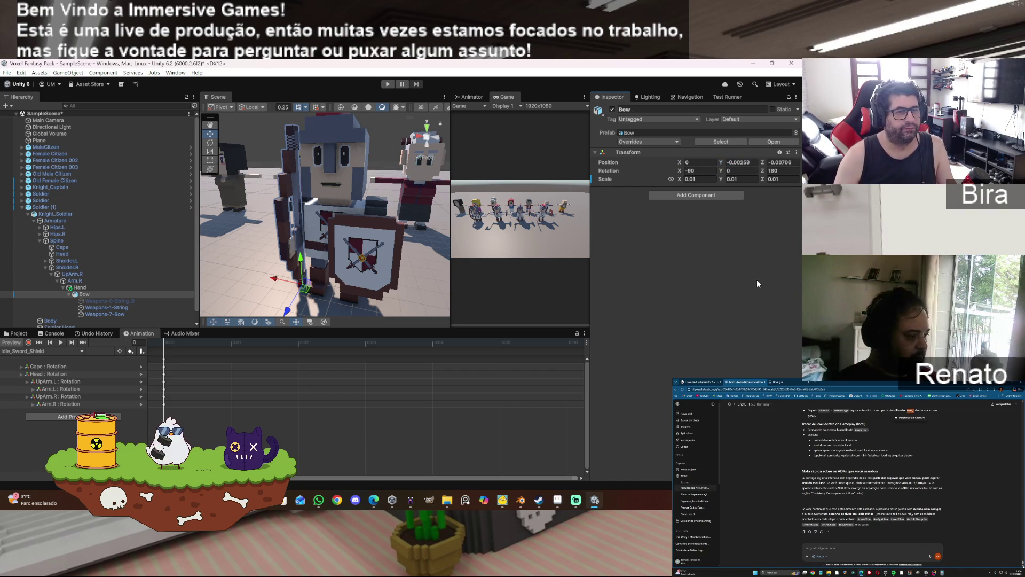
{"action": "mouse_move", "coordinate": [286, 267]}
{"action": "left_mouse_down"}
{"action": "mouse_move", "coordinate": [430, 269]}
{"action": "mouse_move", "coordinate": [399, 321]}
{"action": "mouse_move", "coordinate": [467, 273]}
{"action": "mouse_move", "coordinate": [455, 137]}
{"action": "mouse_move", "coordinate": [407, 240]}
{"action": "mouse_move", "coordinate": [430, 243]}
{"action": "mouse_move", "coordinate": [342, 271]}
{"action": "mouse_move", "coordinate": [366, 284]}
{"action": "mouse_move", "coordinate": [293, 268]}
{"action": "mouse_move", "coordinate": [201, 272]}
{"action": "left_mouse_up"}
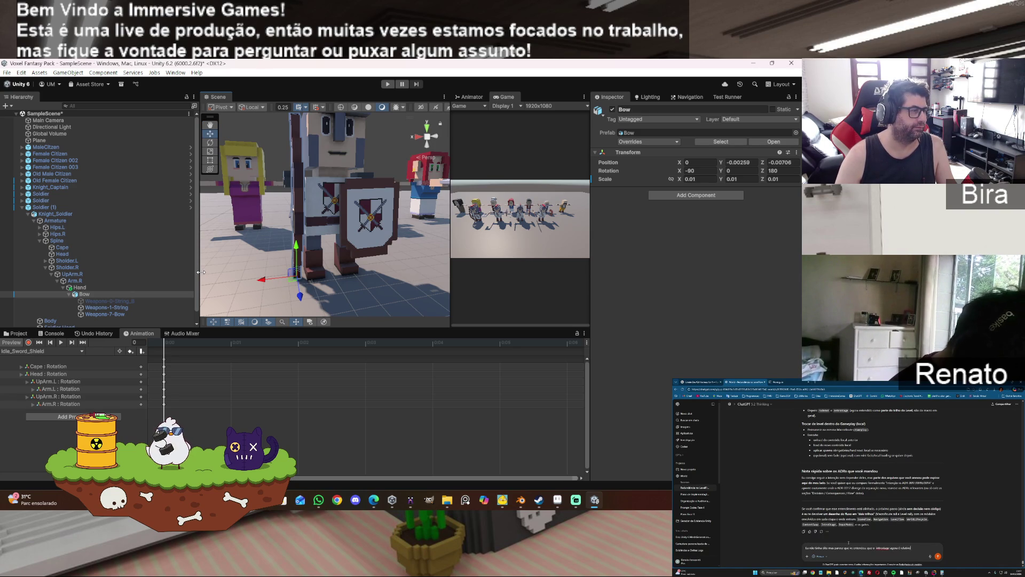
{"action": "type", "text": "lvl e o"}
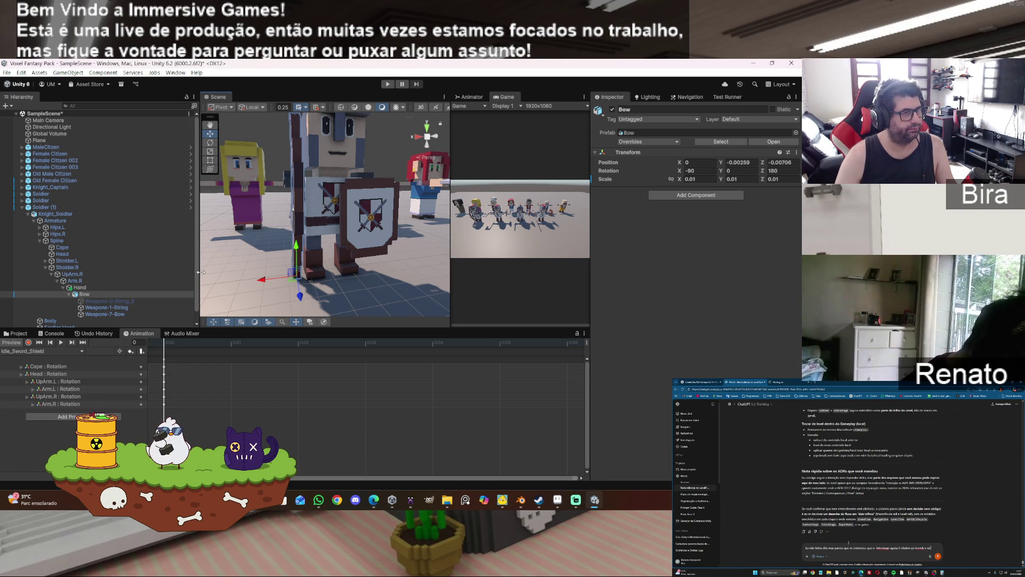
{"action": "type", "text": "s não é"}
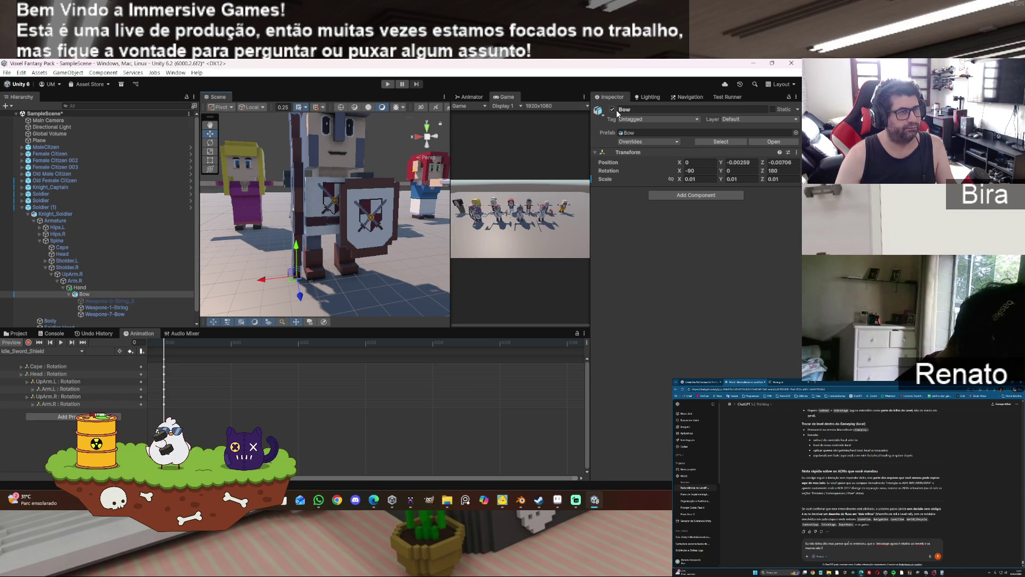
{"action": "left_click", "coordinate": [613, 110]}
{"action": "left_click", "coordinate": [613, 110]}
{"action": "left_click", "coordinate": [613, 110]}
{"action": "left_click", "coordinate": [613, 109]}
{"action": "left_click", "coordinate": [613, 110]}
{"action": "left_click", "coordinate": [612, 109]}
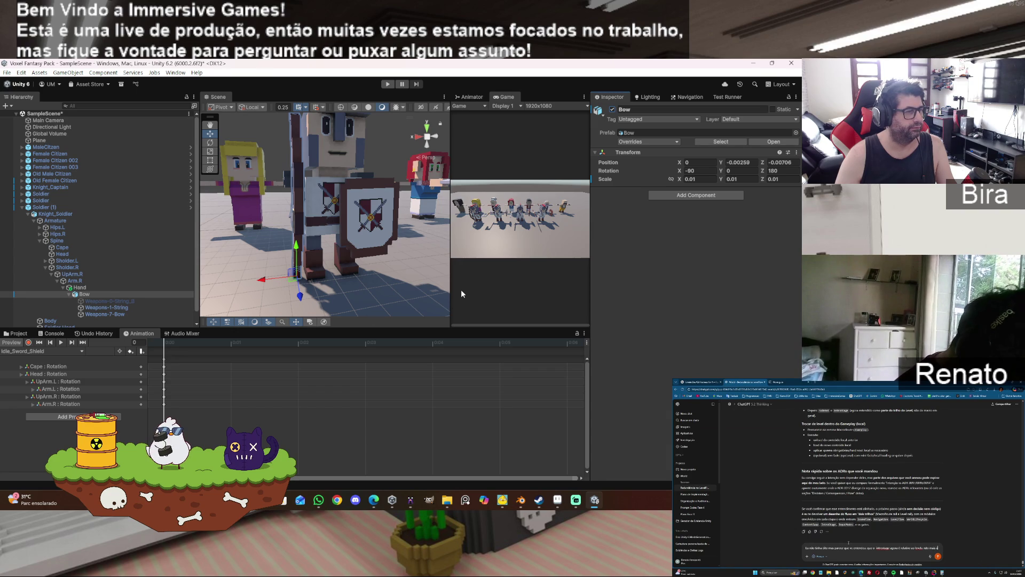
{"action": "left_click", "coordinate": [131, 300]}
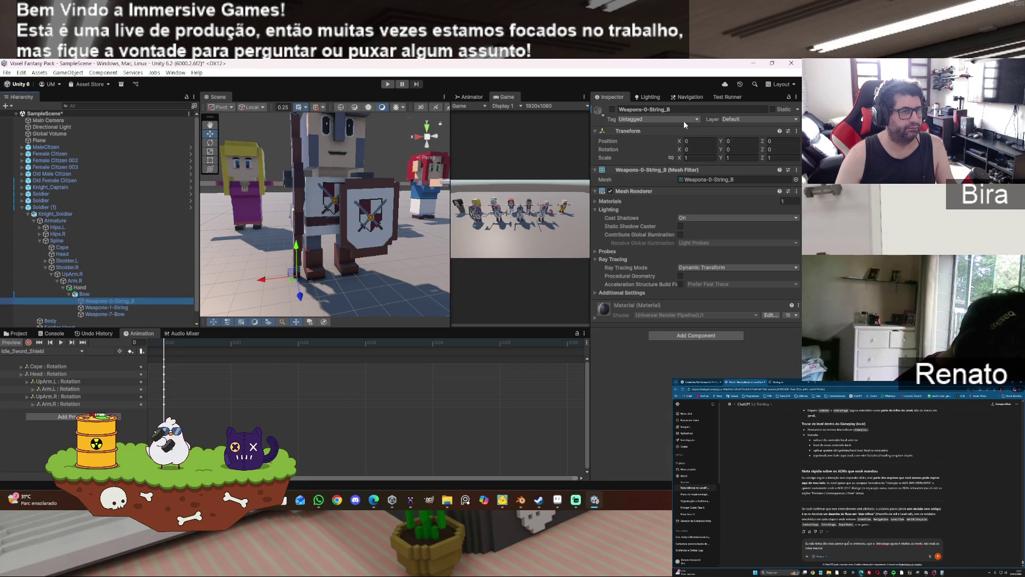
{"action": "left_click", "coordinate": [613, 110]}
{"action": "left_click", "coordinate": [612, 110]}
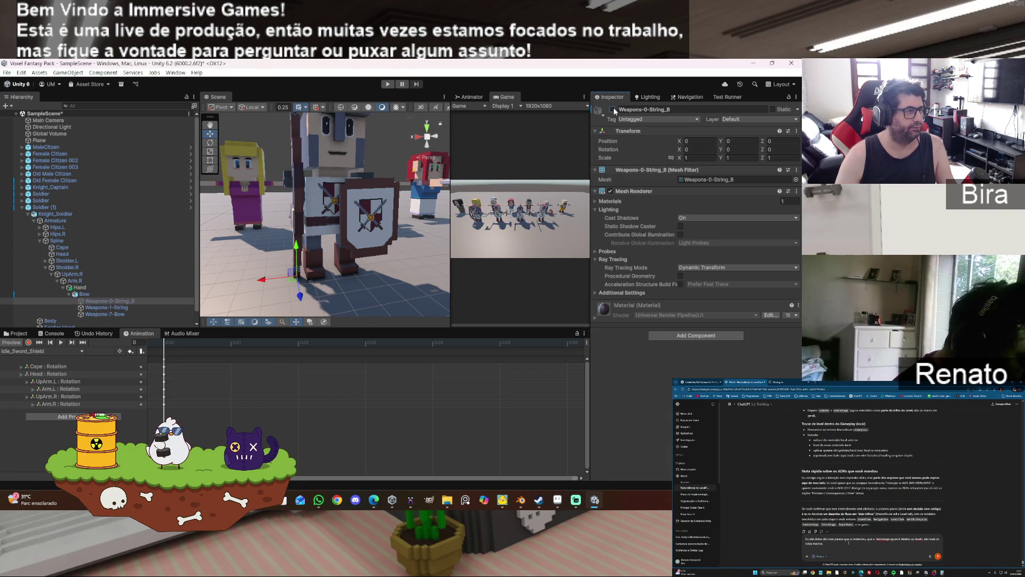
{"action": "left_click", "coordinate": [67, 294]}
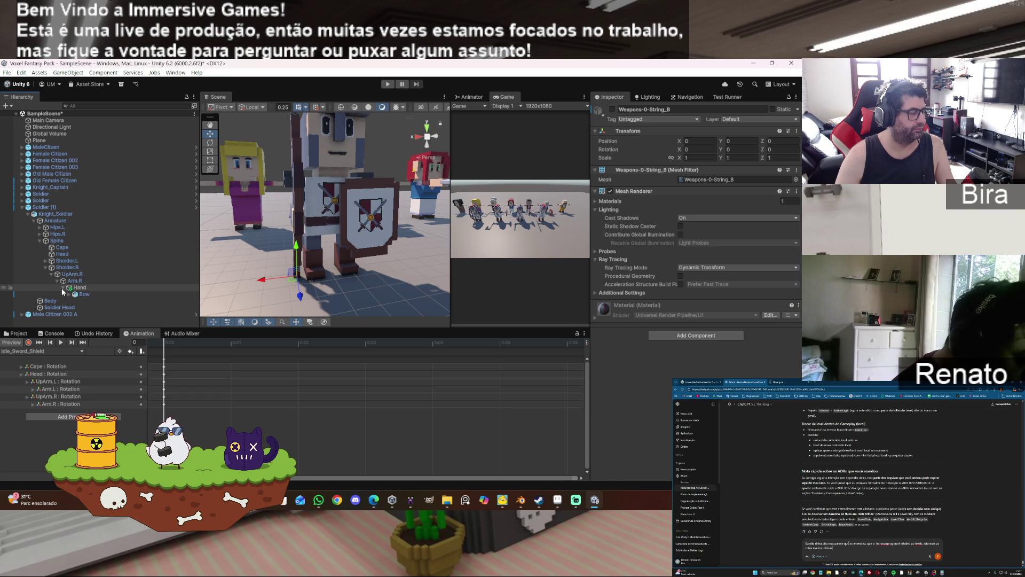
{"action": "left_click", "coordinate": [62, 287]}
{"action": "left_click_drag", "start_coordinate": [261, 225], "coordinate": [403, 234]}
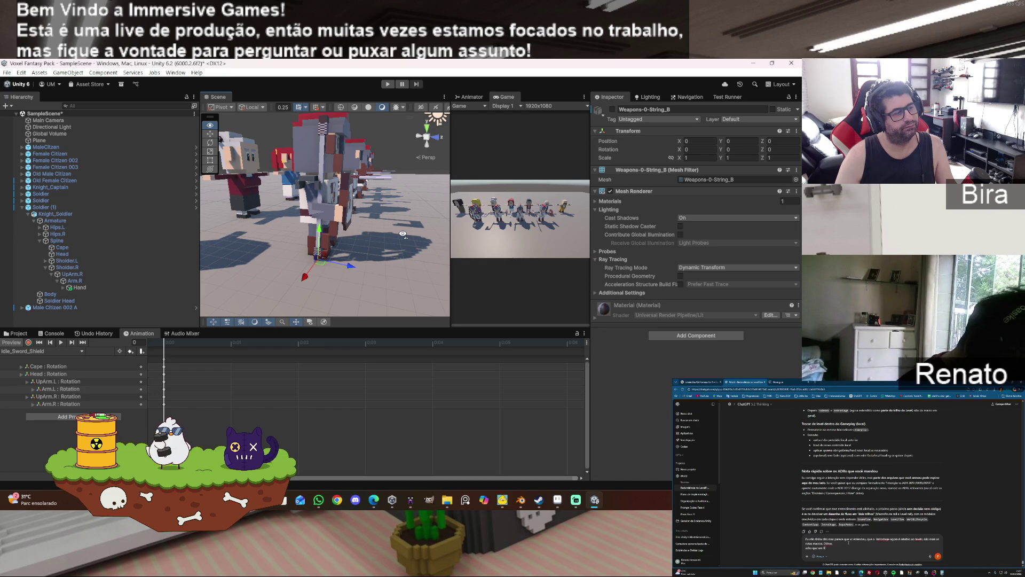
{"action": "left_click", "coordinate": [79, 288]}
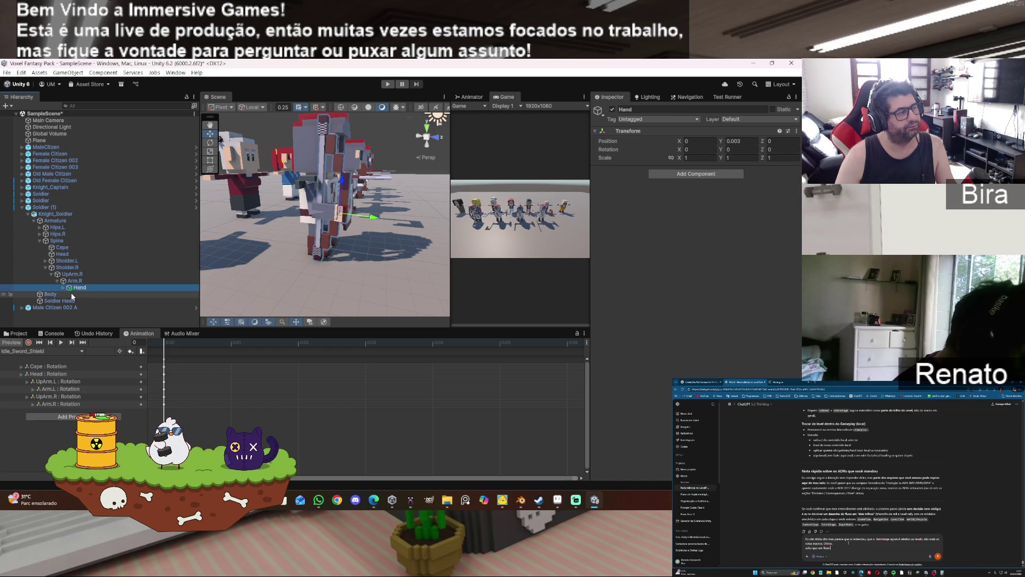
{"action": "left_click", "coordinate": [62, 287]}
{"action": "left_click", "coordinate": [69, 295]}
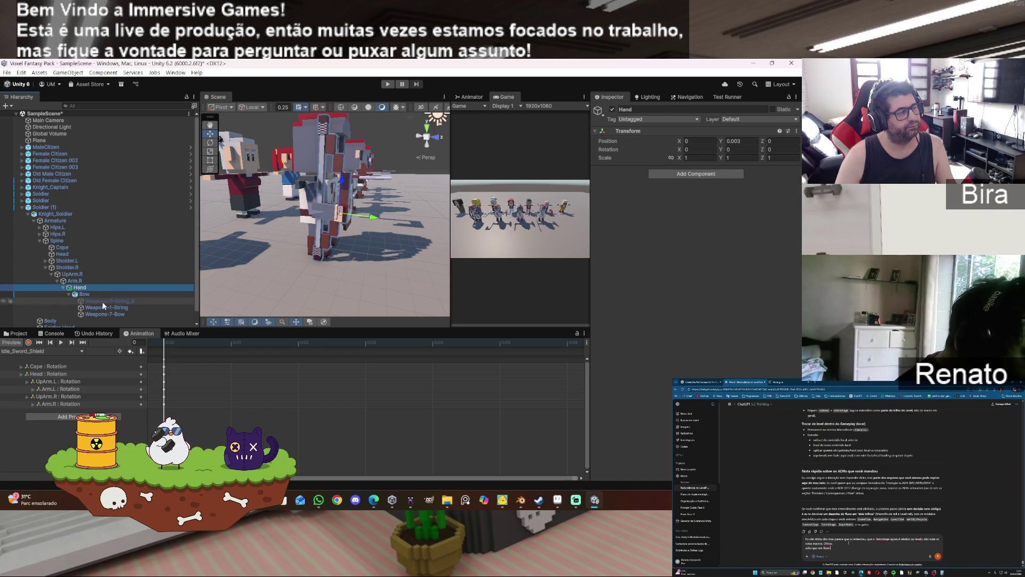
{"action": "left_click", "coordinate": [101, 301]}
{"action": "left_click", "coordinate": [613, 110]}
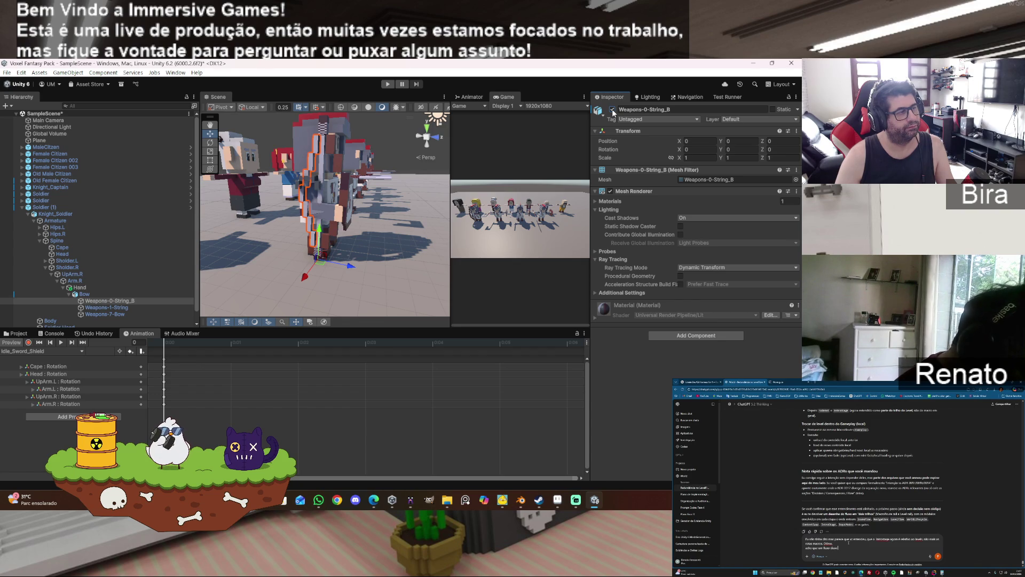
{"action": "left_click", "coordinate": [613, 110]}
{"action": "left_click", "coordinate": [613, 110]}
{"action": "left_click", "coordinate": [612, 110]}
{"action": "left_click", "coordinate": [612, 110]}
{"action": "left_click", "coordinate": [612, 110]}
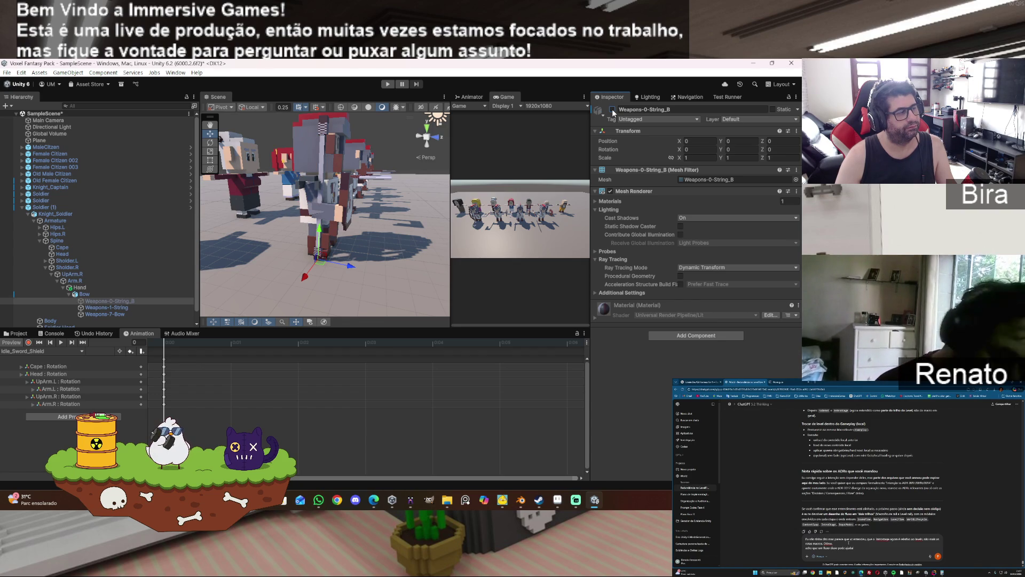
{"action": "left_click", "coordinate": [613, 110]}
{"action": "left_click", "coordinate": [613, 110]}
{"action": "left_click", "coordinate": [612, 110]}
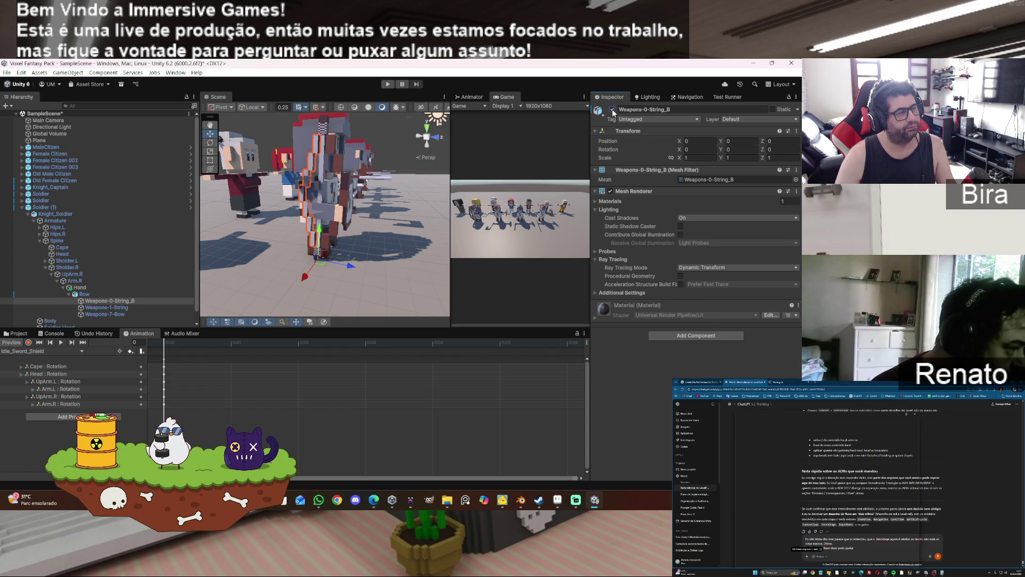
{"action": "left_click", "coordinate": [613, 110]}
{"action": "left_click", "coordinate": [613, 110]}
{"action": "left_click", "coordinate": [613, 110]}
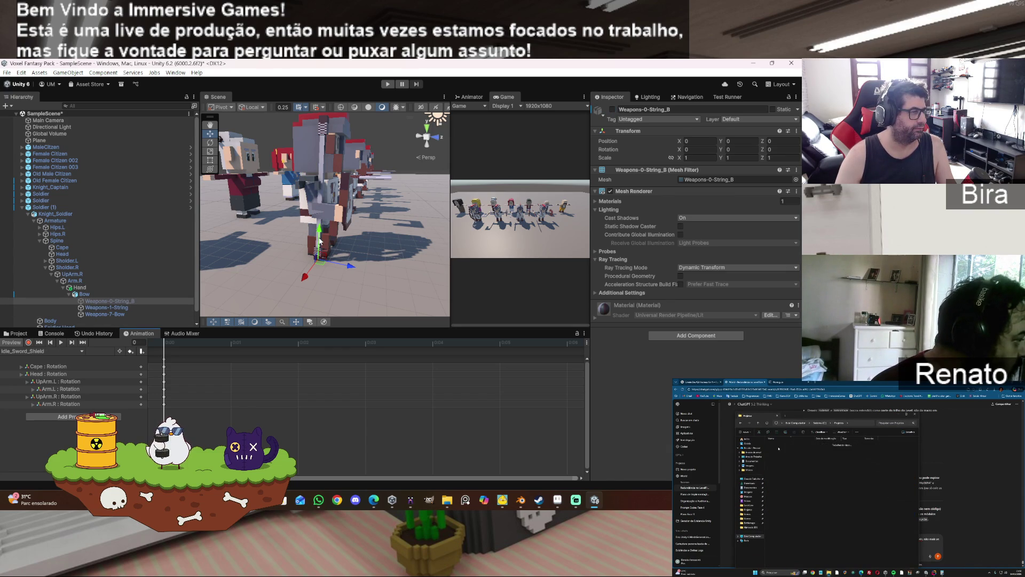
- Orbit to the knight's shield side and delete the Shield from Soldier (1)'s left hand
{"action": "scroll", "coordinate": [348, 238], "scroll_direction": "up", "scroll_amount": 5}
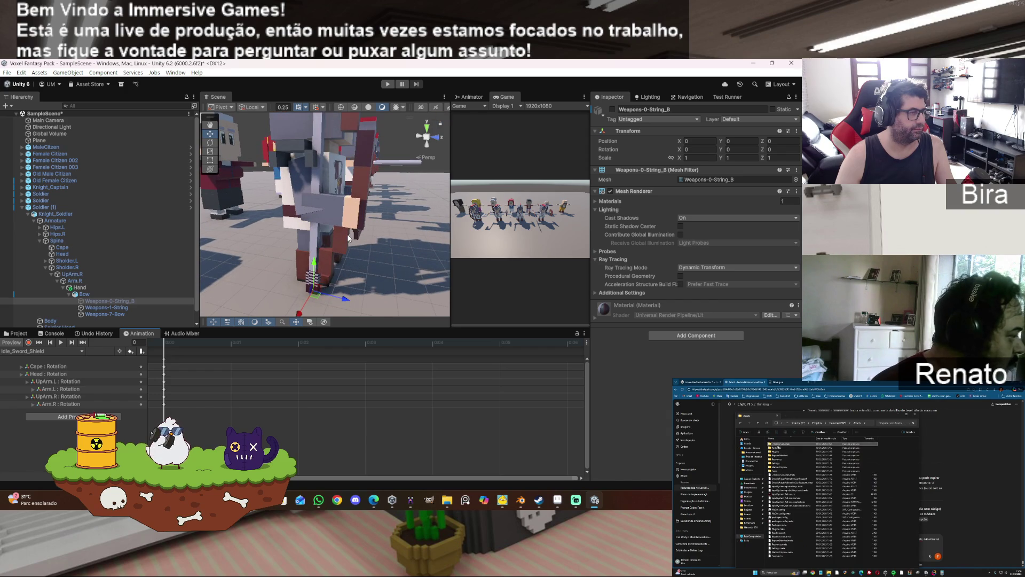
{"action": "scroll", "coordinate": [348, 238], "scroll_direction": "down", "scroll_amount": 2}
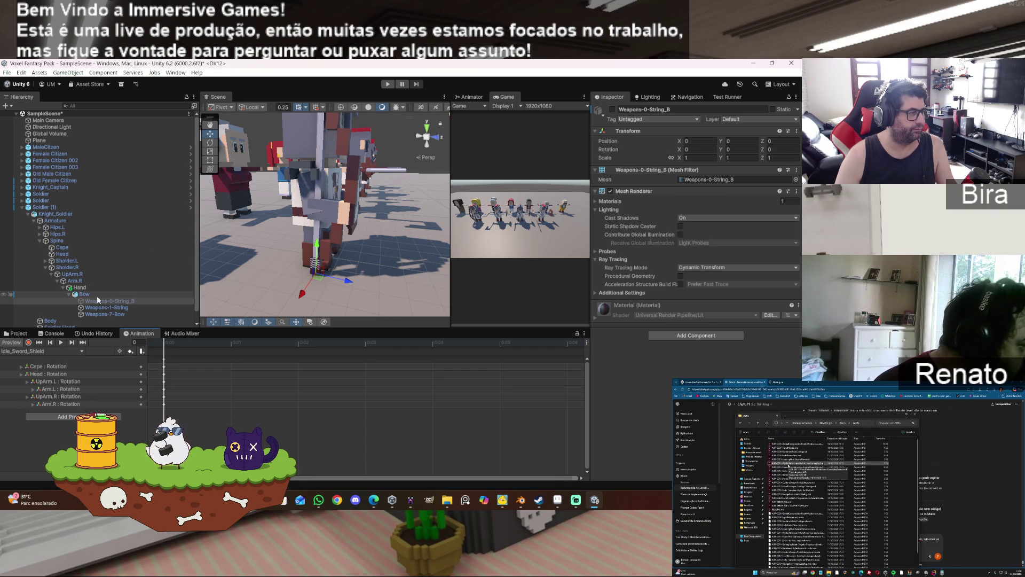
{"action": "mouse_move", "coordinate": [364, 238]}
{"action": "left_mouse_down"}
{"action": "mouse_move", "coordinate": [289, 243]}
{"action": "mouse_move", "coordinate": [342, 260]}
{"action": "left_mouse_up"}
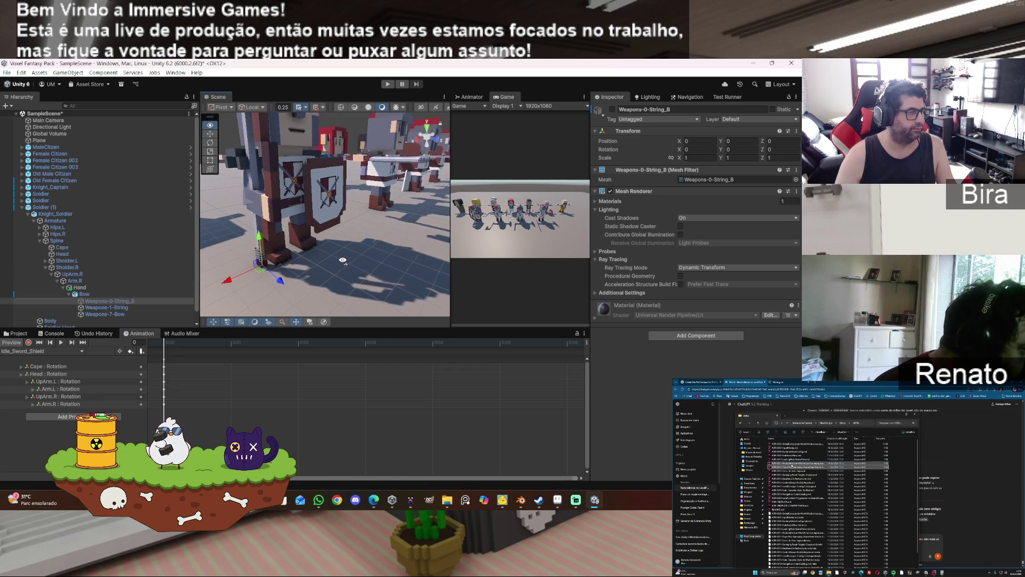
{"action": "left_click", "coordinate": [331, 196]}
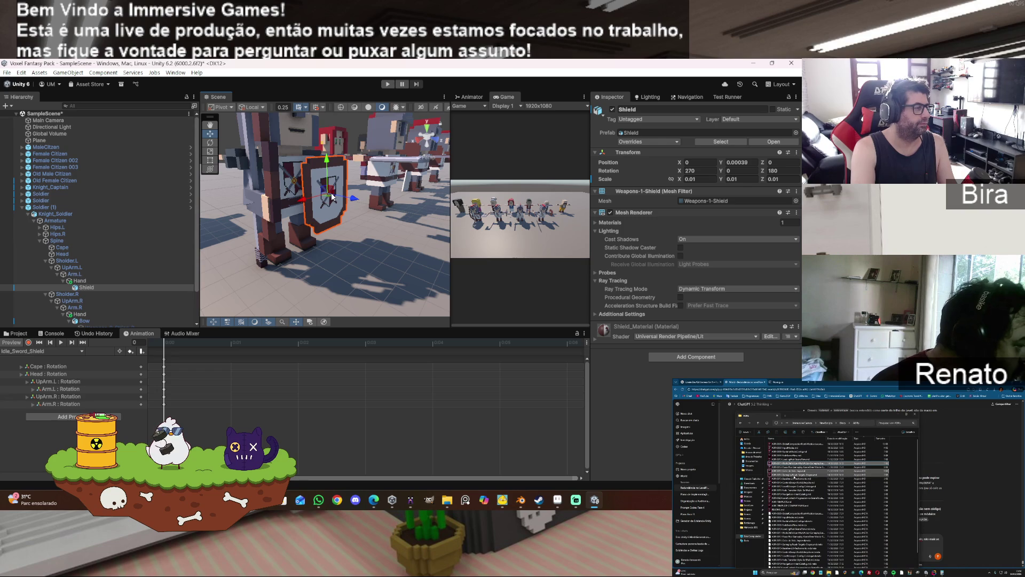
{"action": "key", "text": "Delete"}
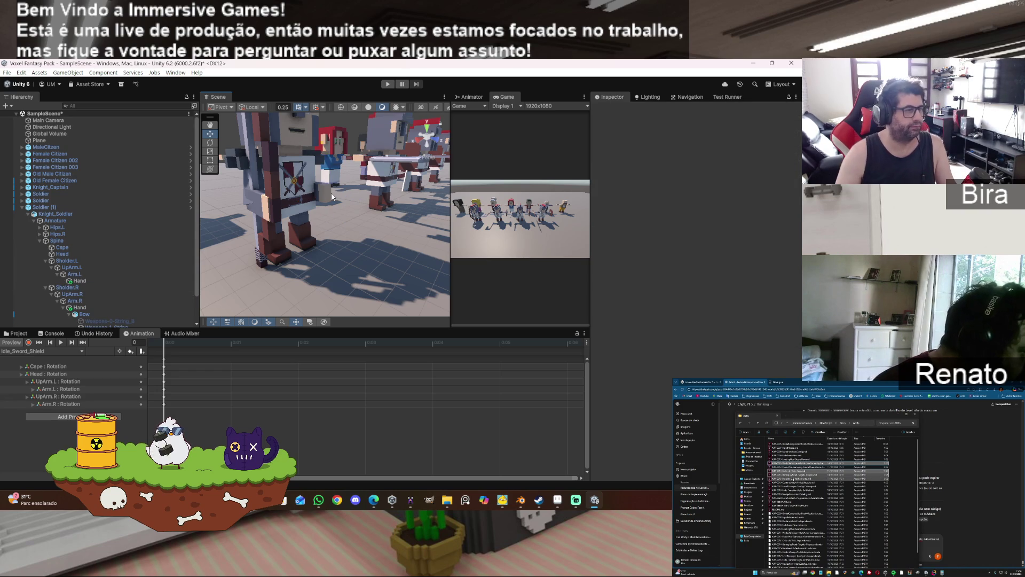
- Select the left upper arm bone UpArm.L and rotate it to a new angle
{"action": "mouse_move", "coordinate": [348, 194]}
{"action": "left_mouse_down"}
{"action": "mouse_move", "coordinate": [279, 198]}
{"action": "mouse_move", "coordinate": [260, 165]}
{"action": "mouse_move", "coordinate": [243, 203]}
{"action": "left_mouse_up"}
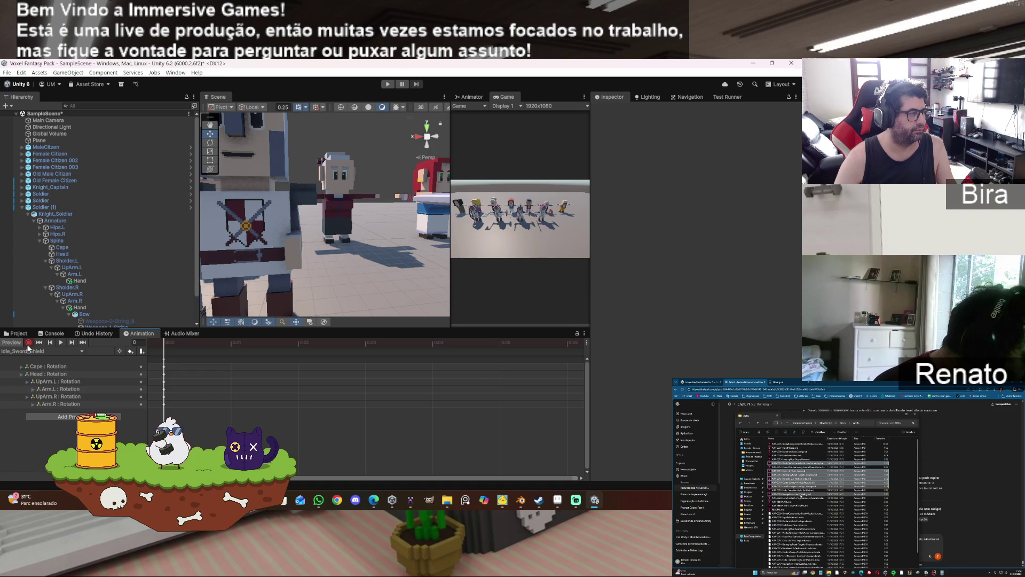
{"action": "left_click", "coordinate": [75, 274]}
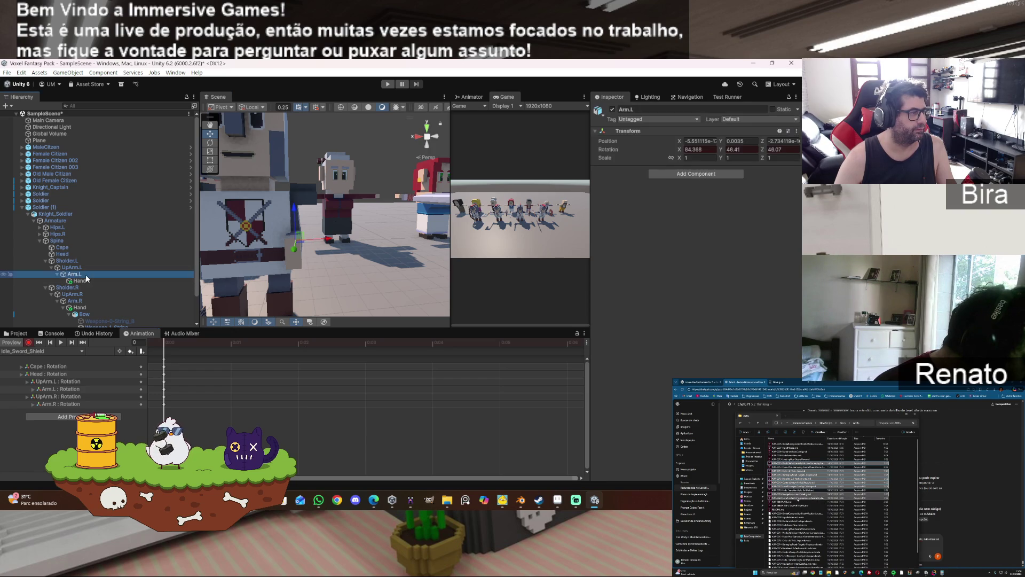
{"action": "left_click", "coordinate": [85, 267]}
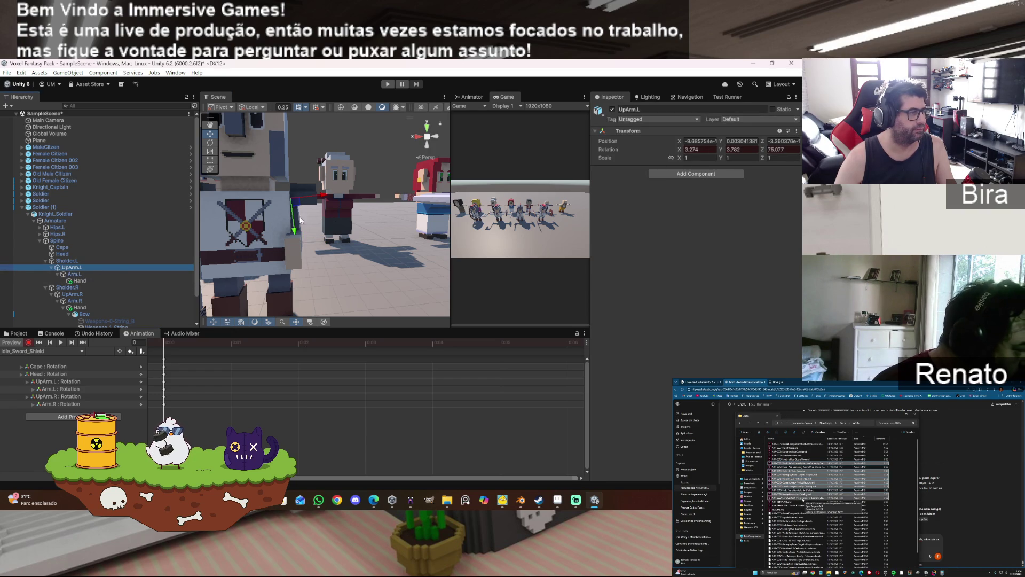
{"action": "left_click", "coordinate": [210, 143]}
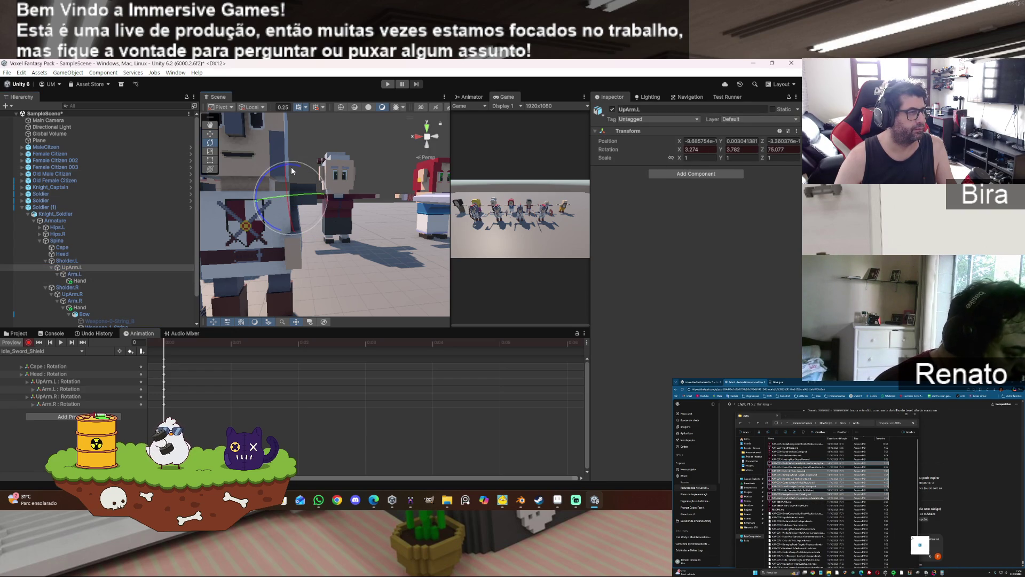
{"action": "left_click_drag", "start_coordinate": [273, 171], "coordinate": [265, 172]}
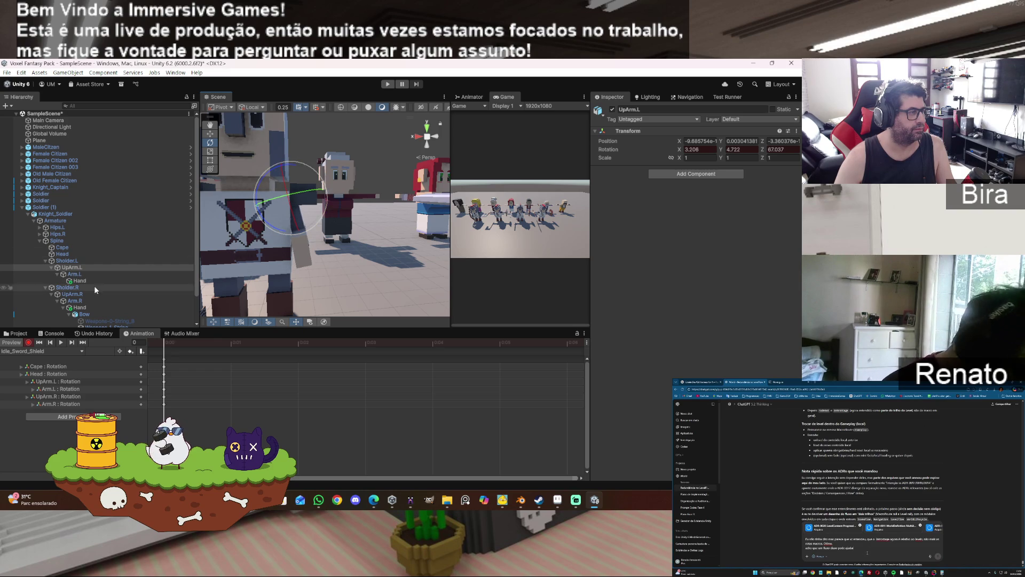
- Bend the left forearm Arm.L to about X 74.5, Y 70.66, Z 71.13
{"action": "left_click", "coordinate": [82, 273]}
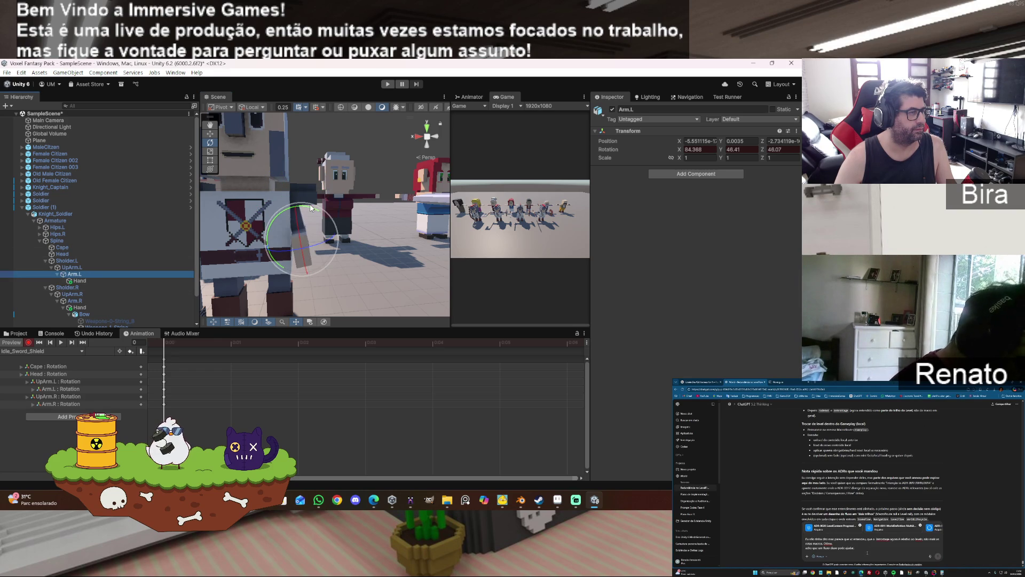
{"action": "left_click_drag", "start_coordinate": [313, 208], "coordinate": [318, 209]}
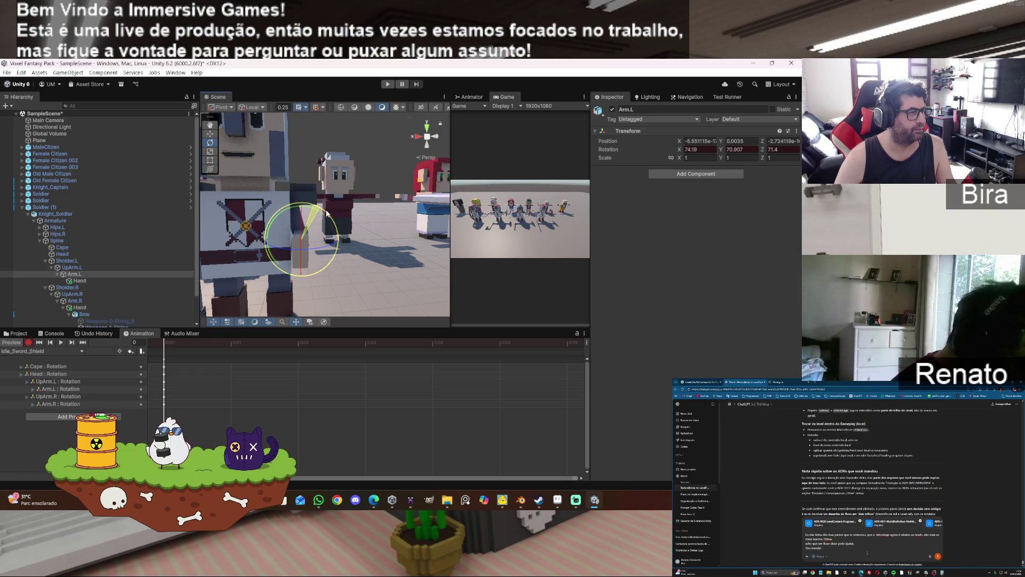
{"action": "scroll", "coordinate": [347, 217], "scroll_direction": "down", "scroll_amount": 5}
{"action": "scroll", "coordinate": [352, 221], "scroll_direction": "down", "scroll_amount": 1}
{"action": "key", "text": "alt"}
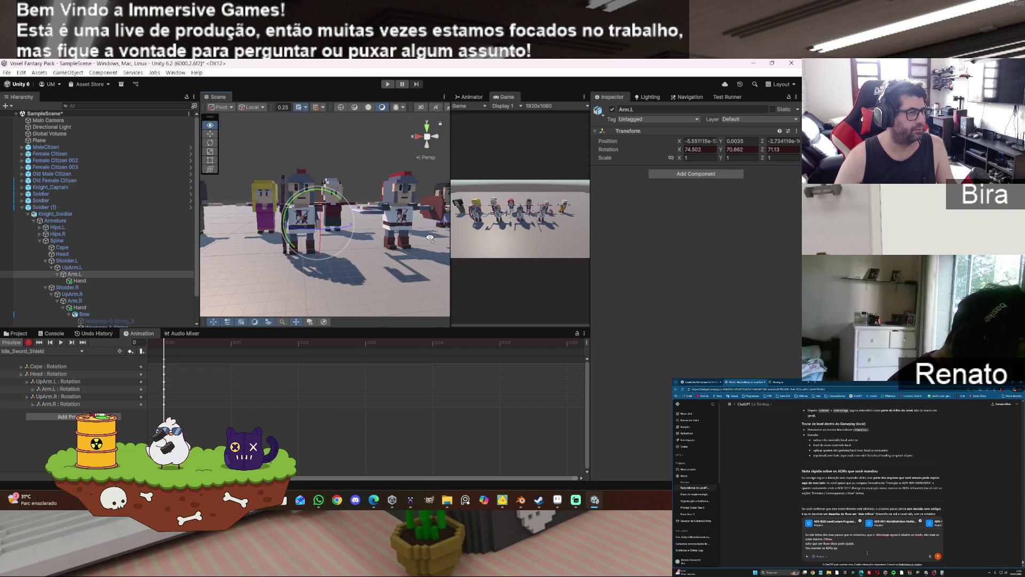
{"action": "left_click", "coordinate": [406, 219]}
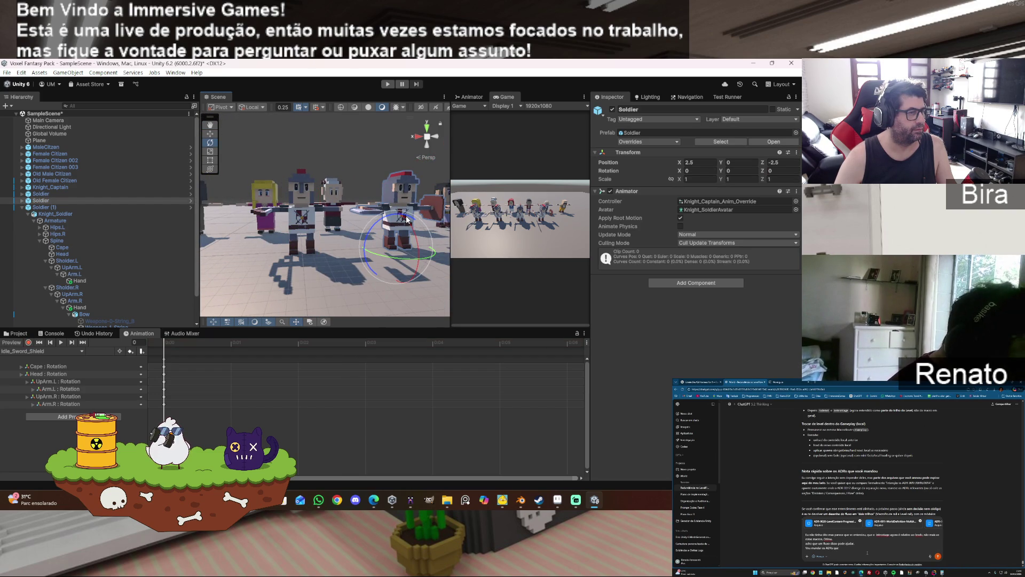
- Zoom in on the knight's shield and try the animation preview on its bones
{"action": "left_click", "coordinate": [27, 342]}
{"action": "mouse_move", "coordinate": [248, 270]}
{"action": "left_mouse_down"}
{"action": "mouse_move", "coordinate": [291, 226]}
{"action": "mouse_move", "coordinate": [133, 257]}
{"action": "mouse_move", "coordinate": [341, 264]}
{"action": "mouse_move", "coordinate": [381, 305]}
{"action": "mouse_move", "coordinate": [360, 245]}
{"action": "left_mouse_up"}
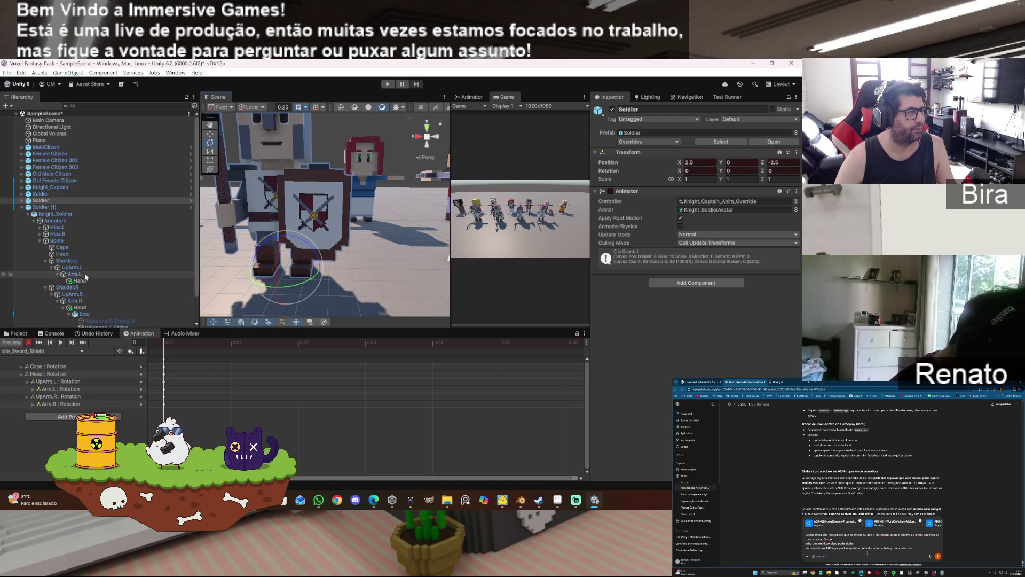
{"action": "left_click", "coordinate": [171, 236]}
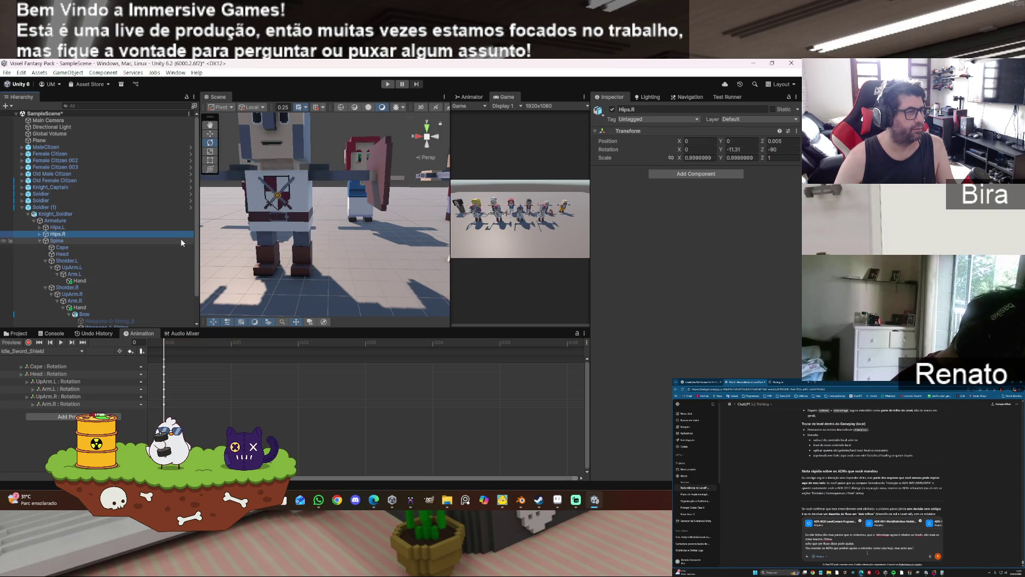
{"action": "right_click", "coordinate": [180, 238]}
{"action": "key", "text": "Escape"}
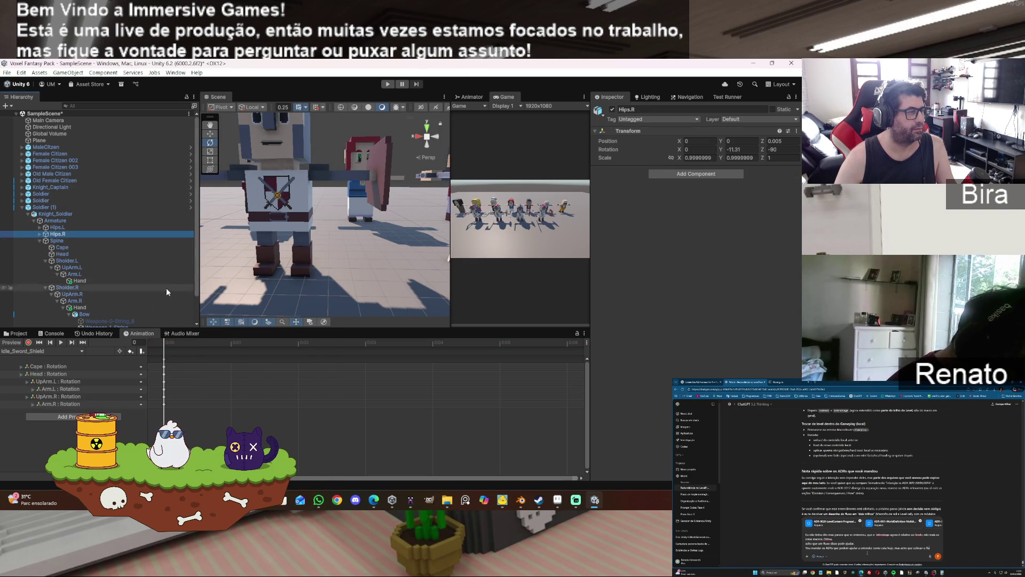
{"action": "left_click", "coordinate": [17, 343]}
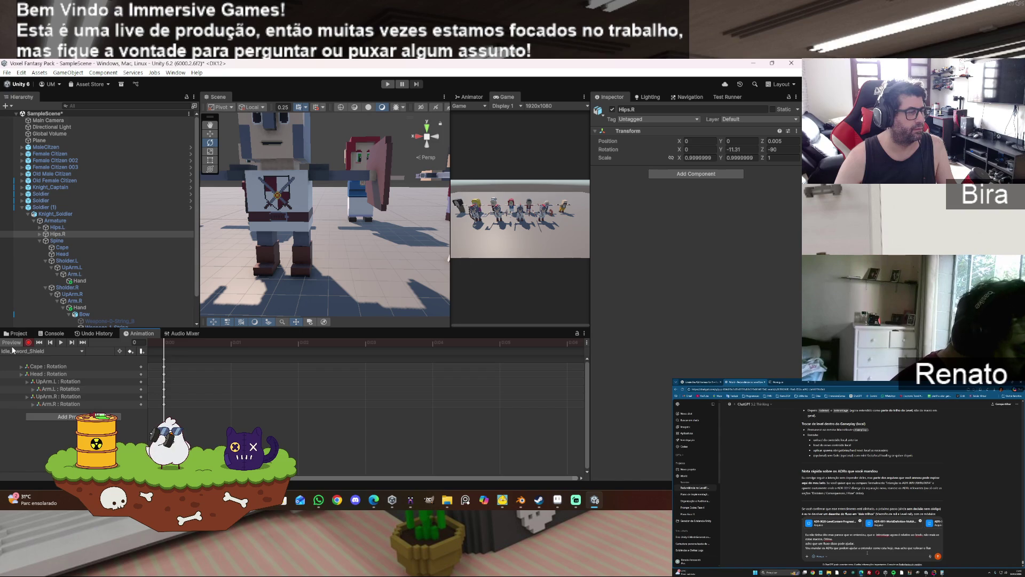
{"action": "left_click", "coordinate": [13, 345]}
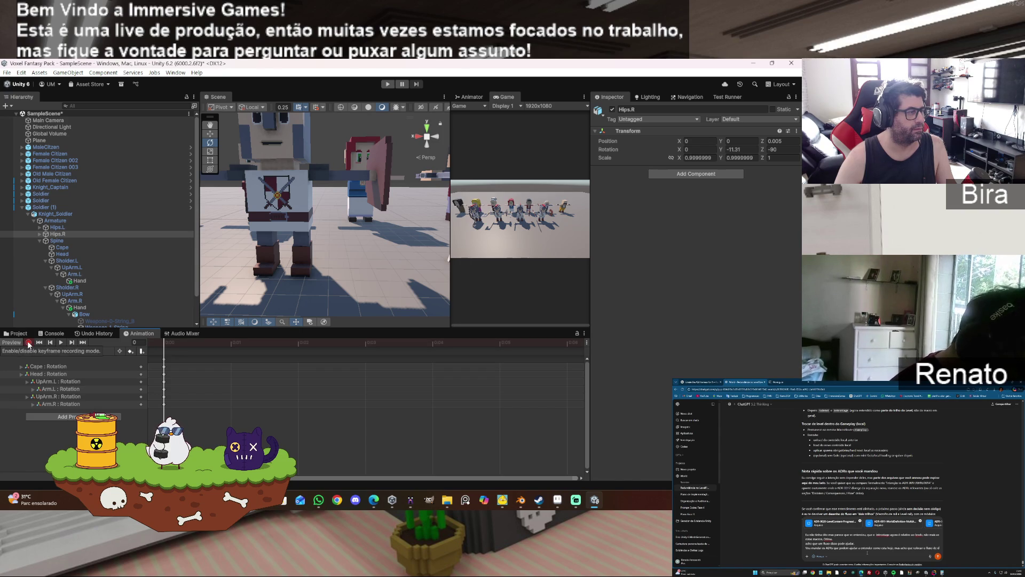
- Toggle the animation preview for Knight_Soldier and Soldier (1) while orbiting around the soldiers
{"action": "left_click", "coordinate": [59, 214]}
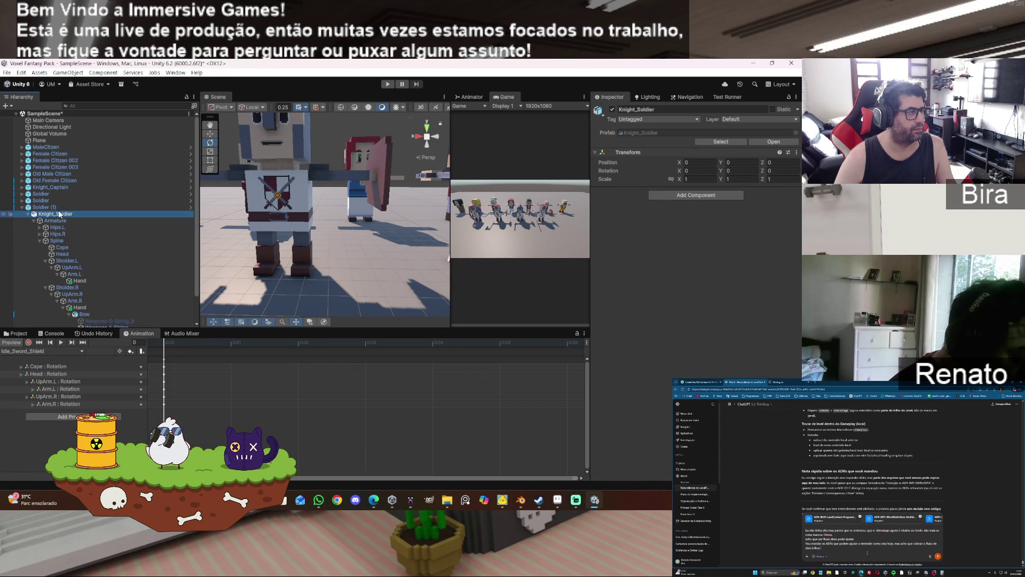
{"action": "left_click", "coordinate": [15, 343]}
{"action": "mouse_move", "coordinate": [230, 240]}
{"action": "left_mouse_down"}
{"action": "mouse_move", "coordinate": [217, 242]}
{"action": "mouse_move", "coordinate": [326, 235]}
{"action": "left_mouse_up"}
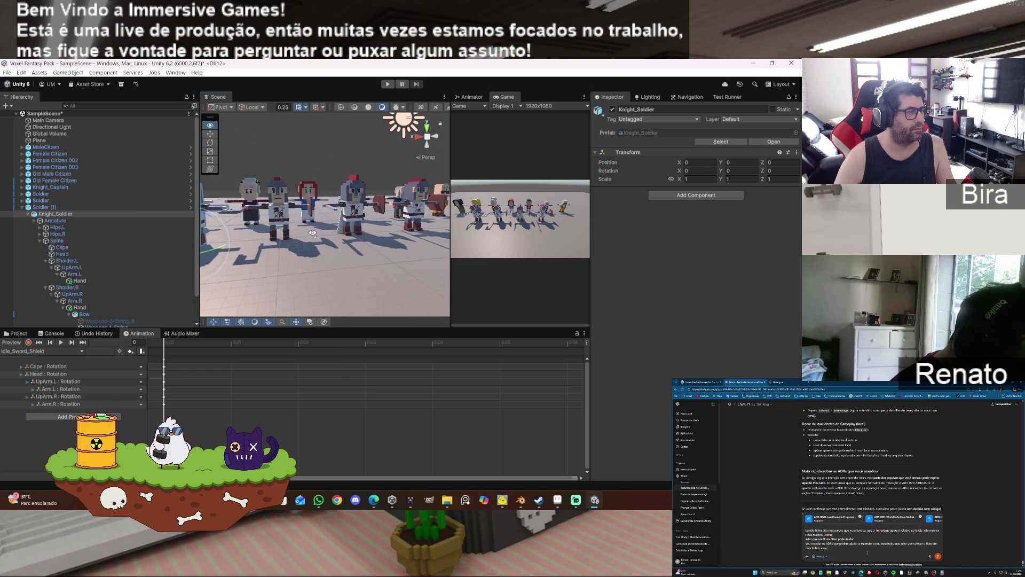
{"action": "left_click", "coordinate": [48, 213]}
{"action": "left_click", "coordinate": [45, 207]}
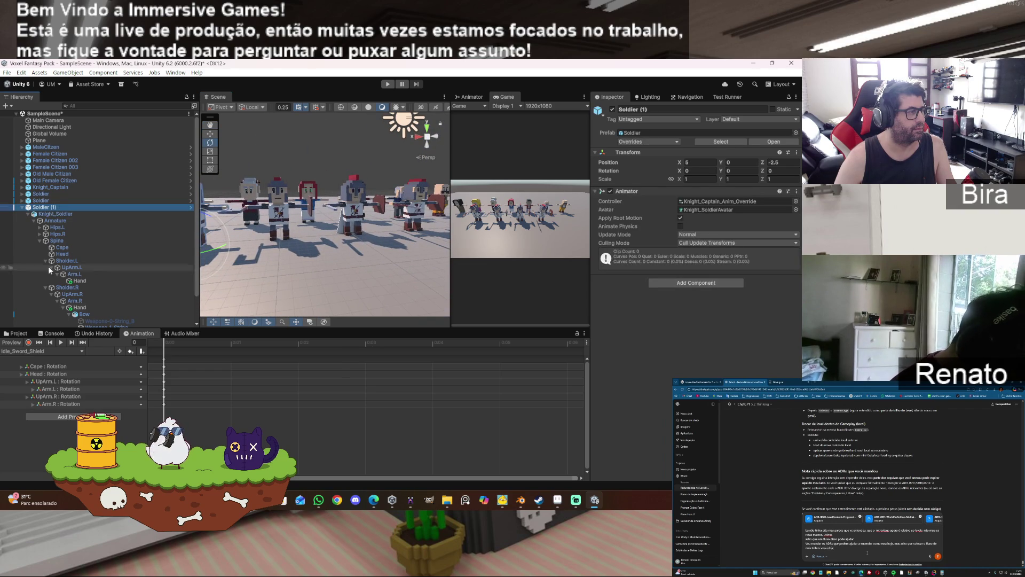
{"action": "left_click", "coordinate": [12, 345]}
{"action": "left_click_drag", "start_coordinate": [320, 237], "coordinate": [314, 233]}
- Preview the original Soldier's sword-and-shield idle pose and select its shield with the Rotate tool
{"action": "left_click", "coordinate": [53, 200]}
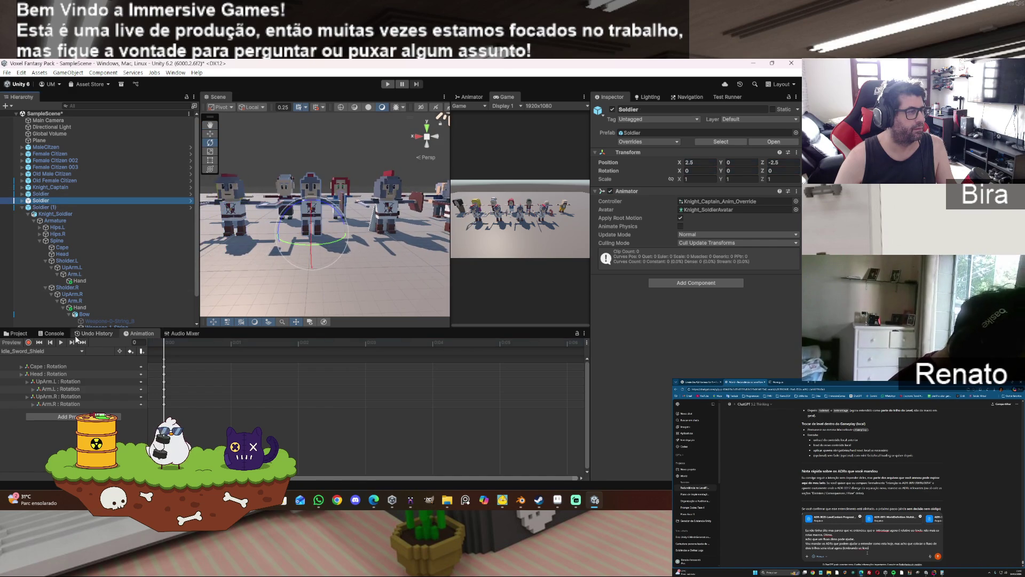
{"action": "left_click", "coordinate": [12, 342]}
{"action": "mouse_move", "coordinate": [341, 219]}
{"action": "left_mouse_down"}
{"action": "mouse_move", "coordinate": [350, 213]}
{"action": "mouse_move", "coordinate": [315, 224]}
{"action": "mouse_move", "coordinate": [340, 230]}
{"action": "left_mouse_up"}
{"action": "key", "text": "e"}
{"action": "left_click", "coordinate": [337, 248]}
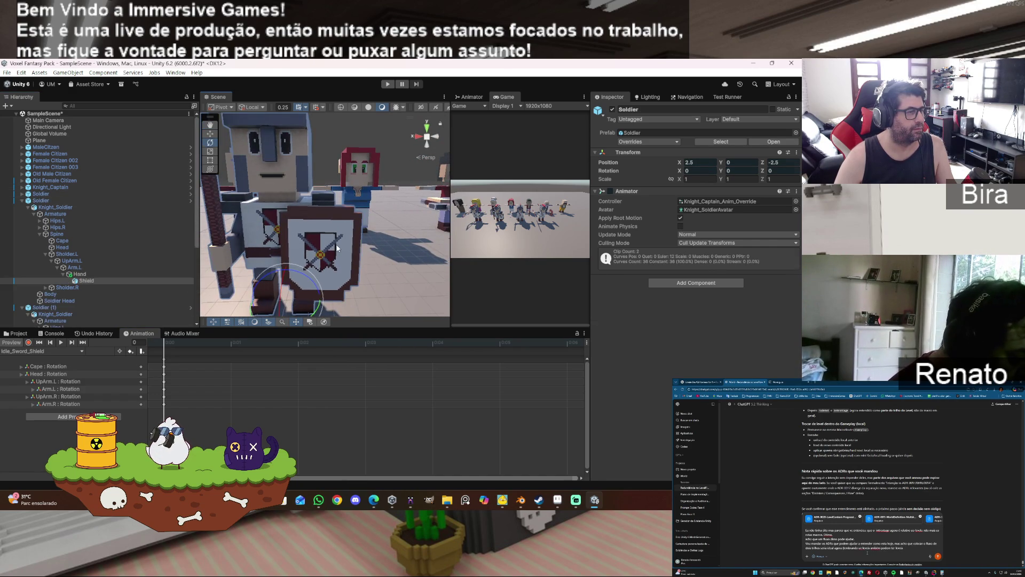
- Rotate Arm.L with the gizmo, toggling the preview to compare poses
{"action": "left_click", "coordinate": [327, 253]}
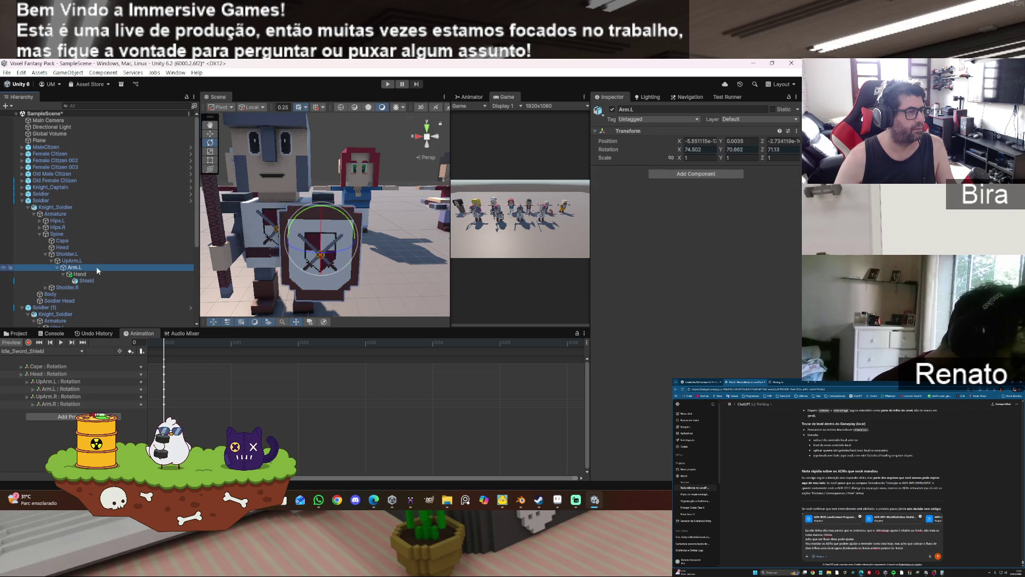
{"action": "left_click_drag", "start_coordinate": [350, 223], "coordinate": [348, 223]}
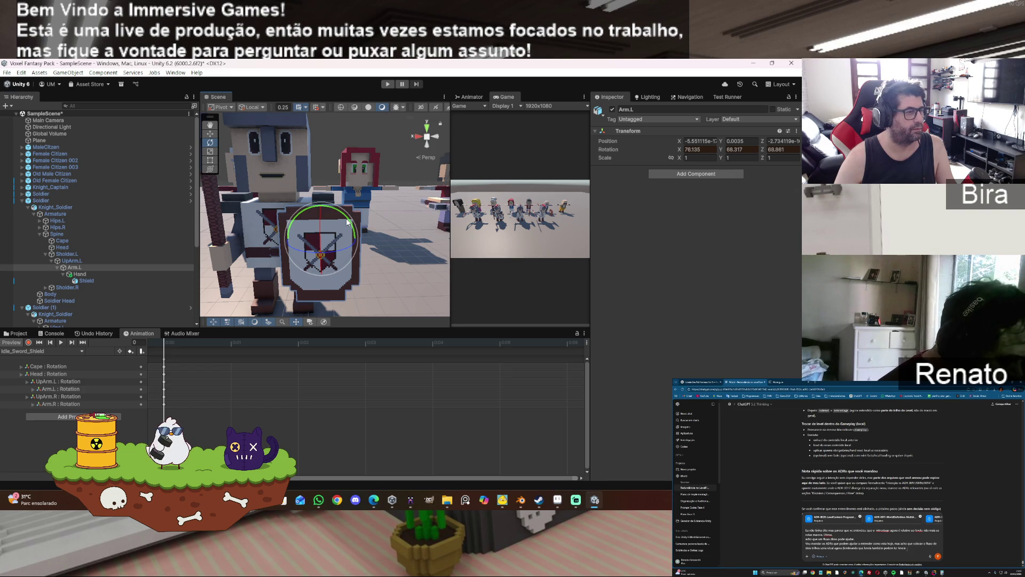
{"action": "scroll", "coordinate": [375, 228], "scroll_direction": "down", "scroll_amount": 3}
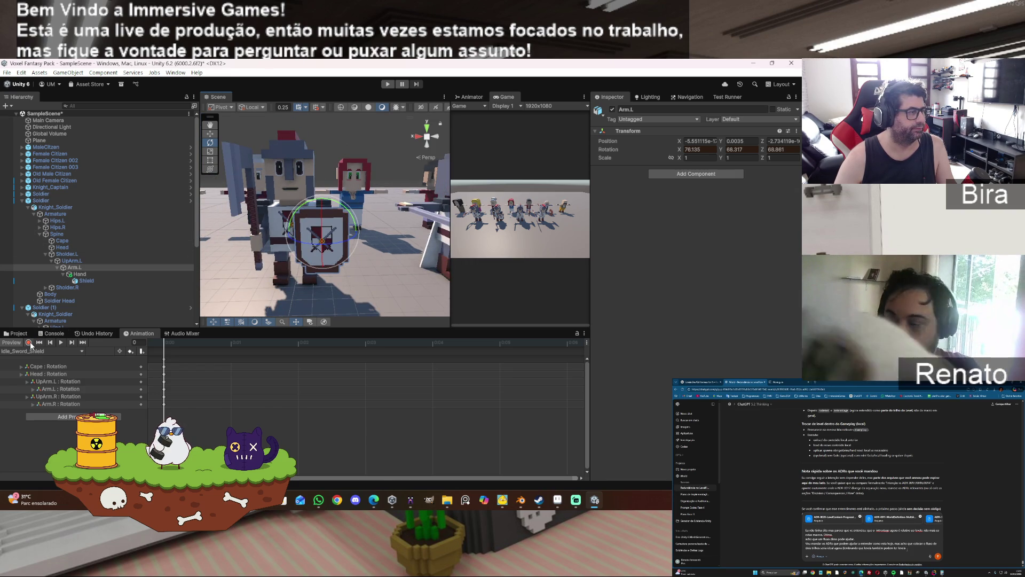
{"action": "left_click", "coordinate": [15, 344]}
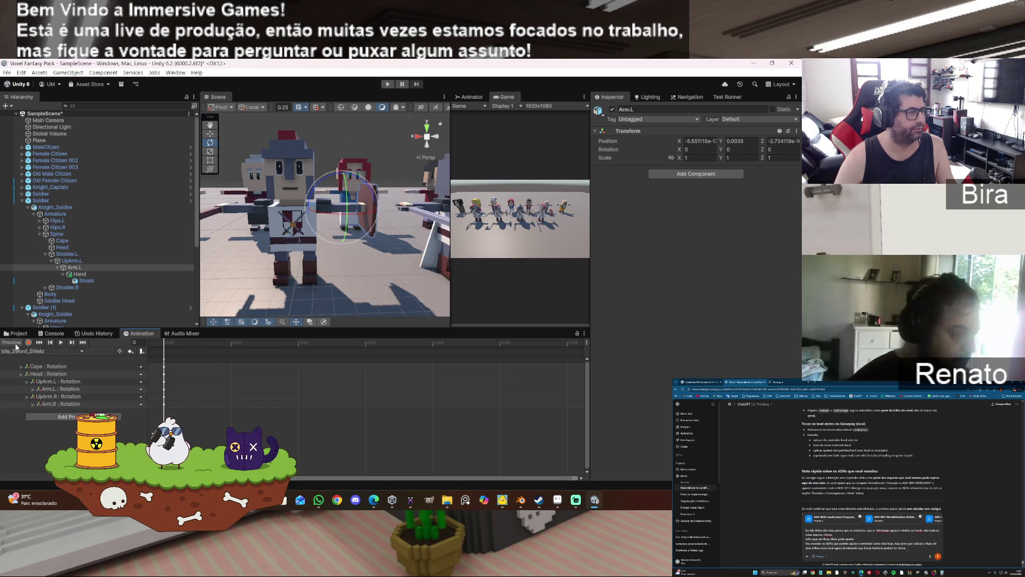
{"action": "left_click", "coordinate": [17, 344]}
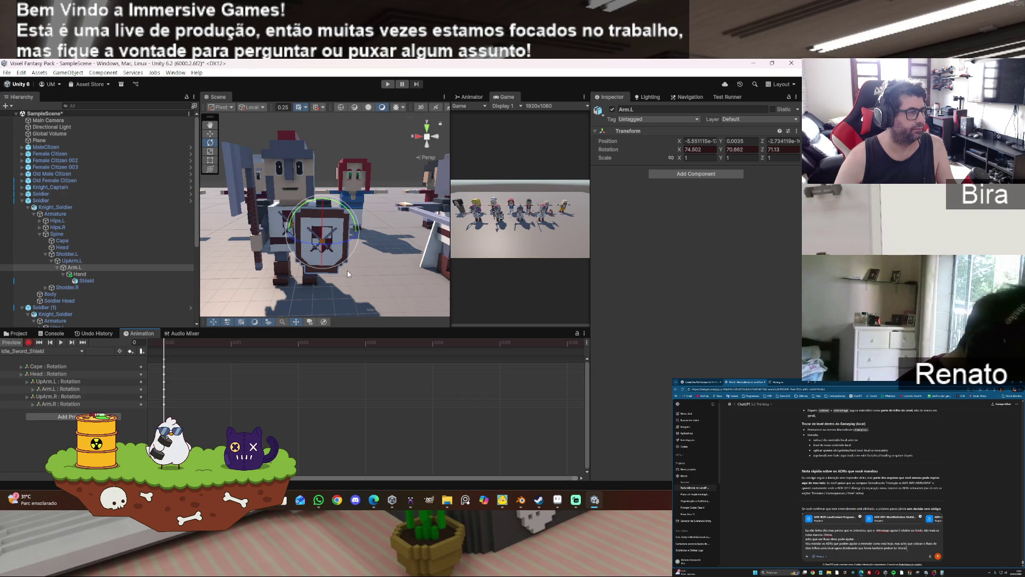
{"action": "scroll", "coordinate": [348, 274], "scroll_direction": "up", "scroll_amount": 3}
{"action": "left_click_drag", "start_coordinate": [346, 223], "coordinate": [350, 219]}
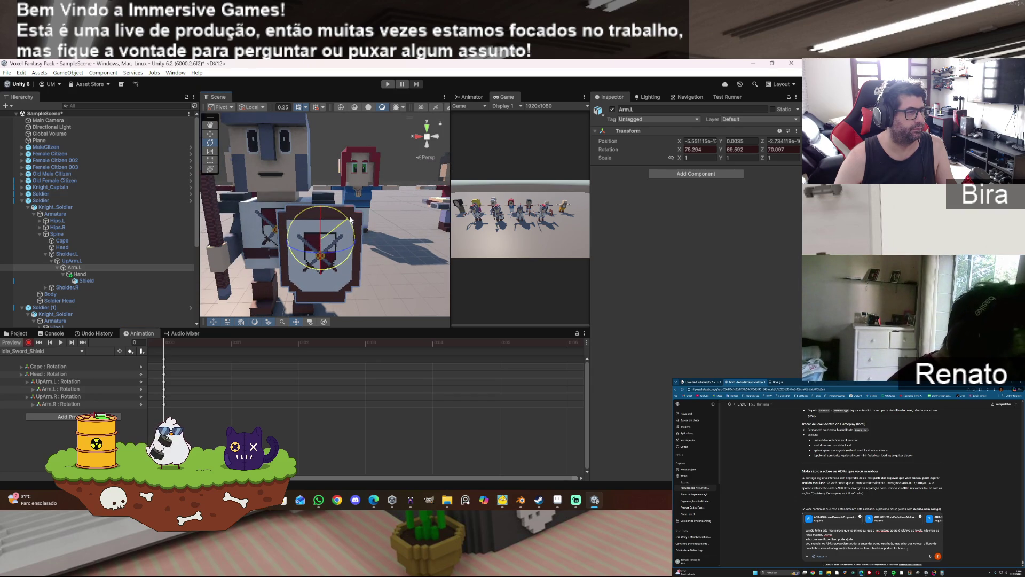
- Set Arm.L's Inspector rotation to X 75, Y 70, Z 70
{"action": "left_click", "coordinate": [749, 150]}
{"action": "type", "text": "70"}
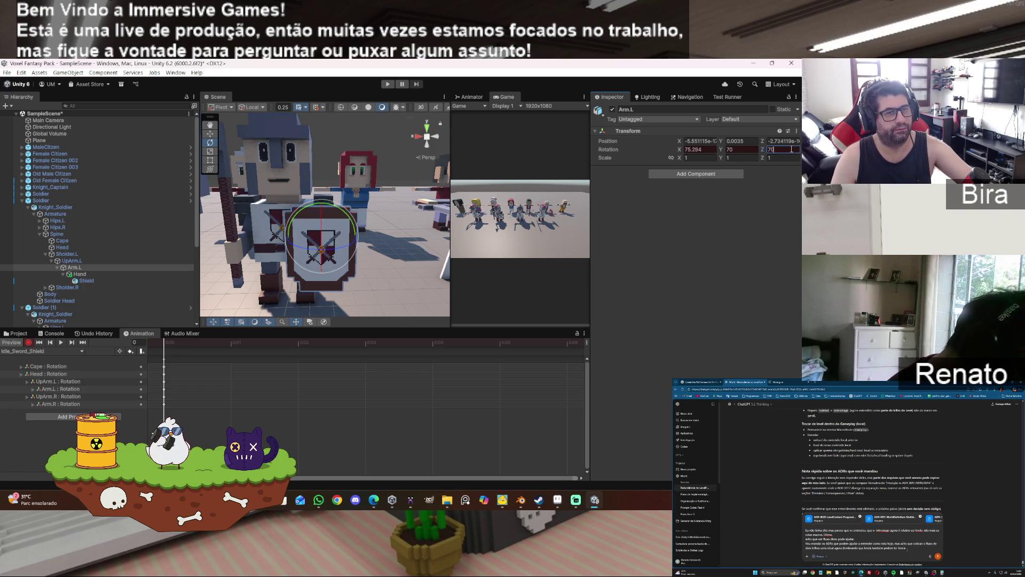
{"action": "left_click", "coordinate": [708, 149]}
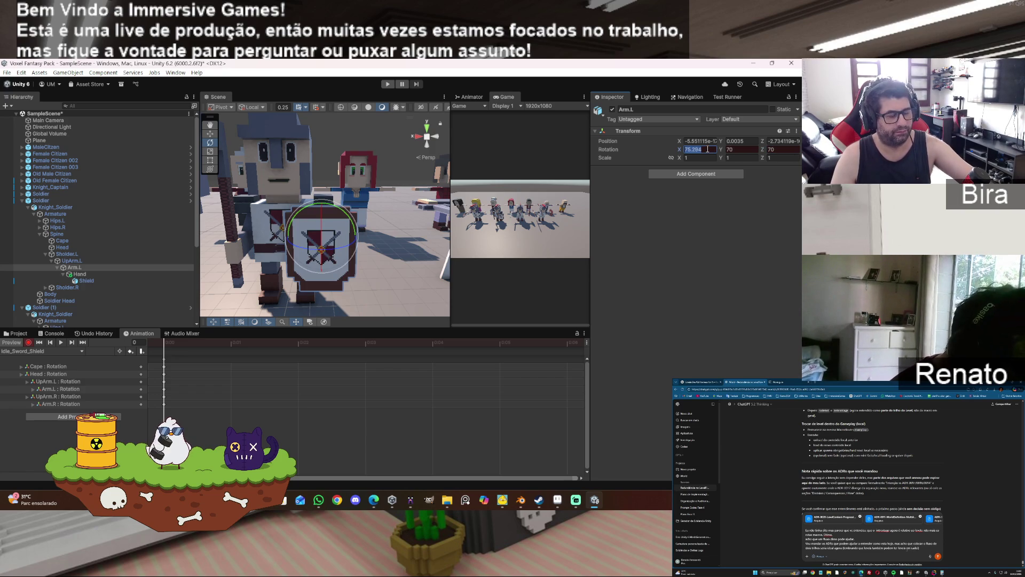
{"action": "type", "text": "75"}
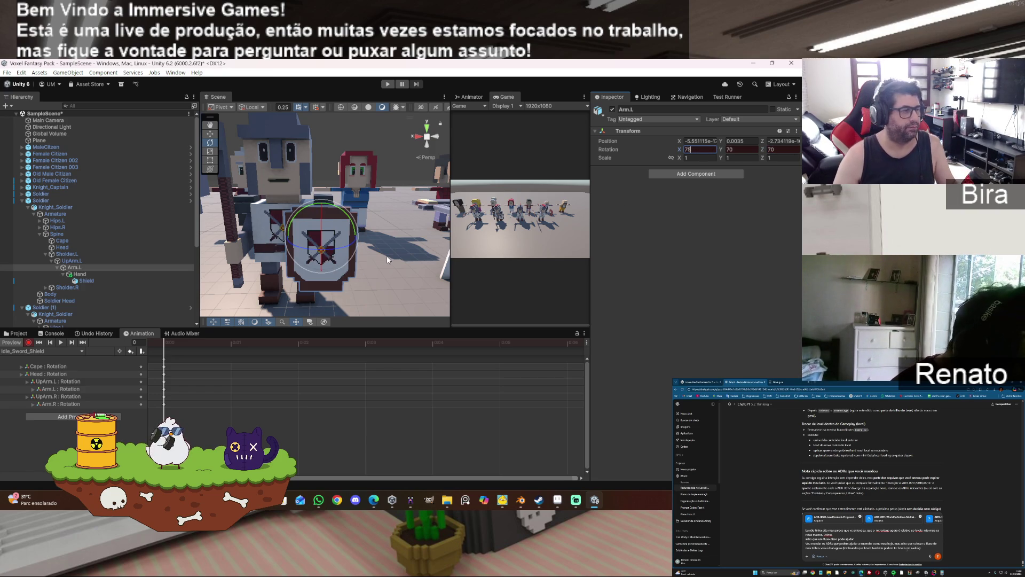
{"action": "scroll", "coordinate": [387, 256], "scroll_direction": "up", "scroll_amount": 3}
{"action": "scroll", "coordinate": [386, 255], "scroll_direction": "down", "scroll_amount": 2}
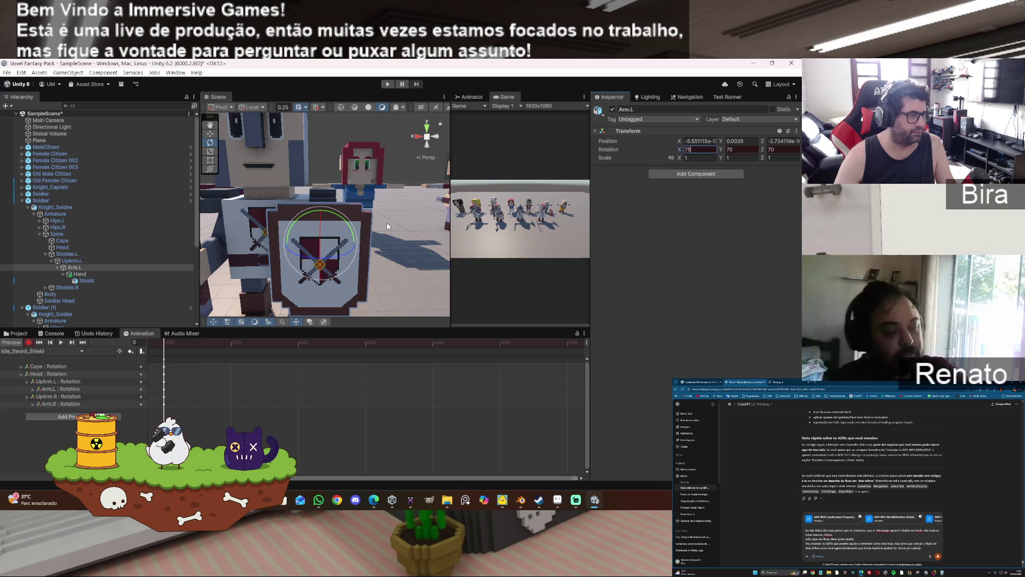
{"action": "scroll", "coordinate": [381, 229], "scroll_direction": "down", "scroll_amount": 2}
{"action": "scroll", "coordinate": [380, 229], "scroll_direction": "down", "scroll_amount": 1}
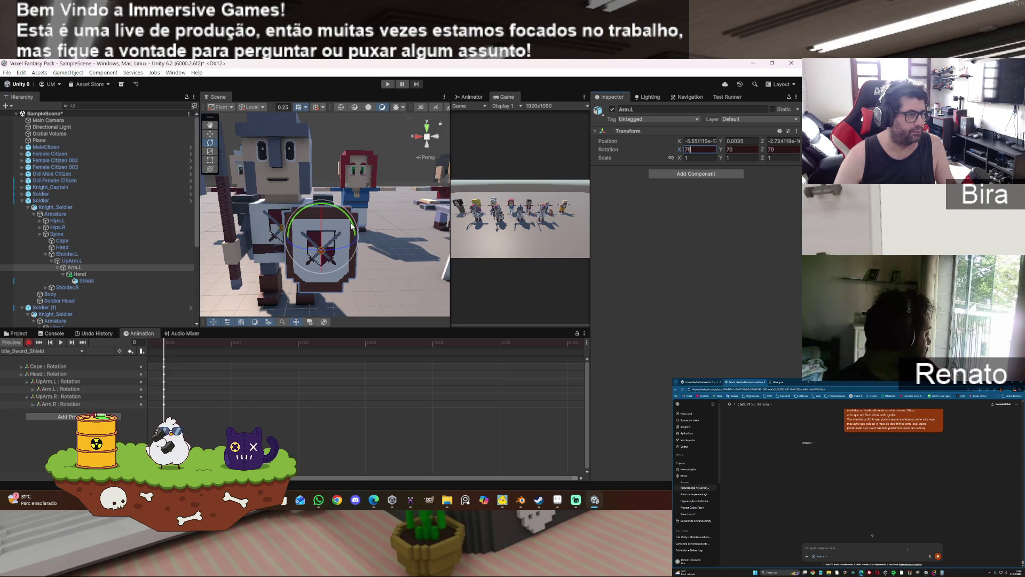
{"action": "key", "text": "Return"}
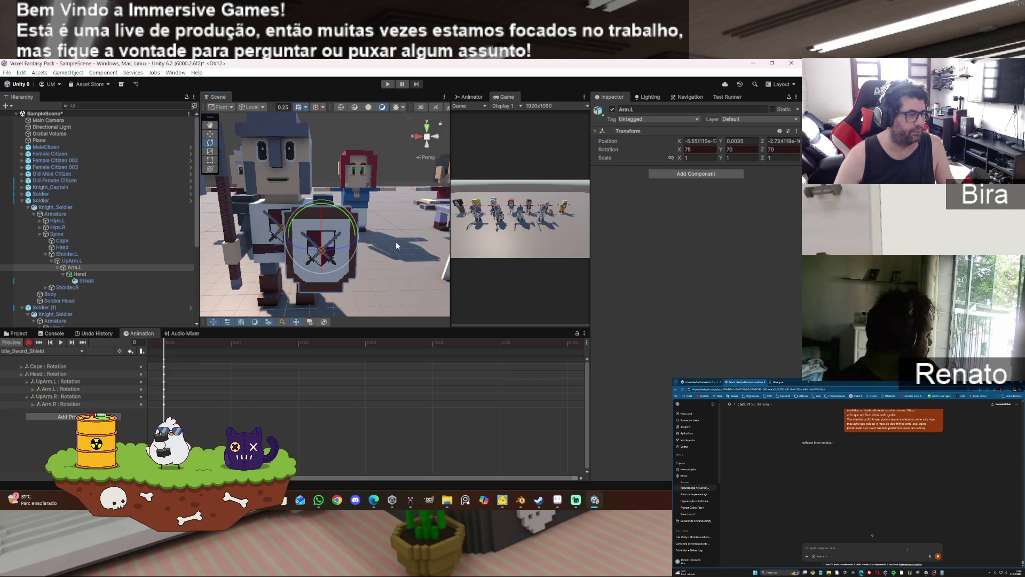
{"action": "scroll", "coordinate": [396, 242], "scroll_direction": "down", "scroll_amount": 3}
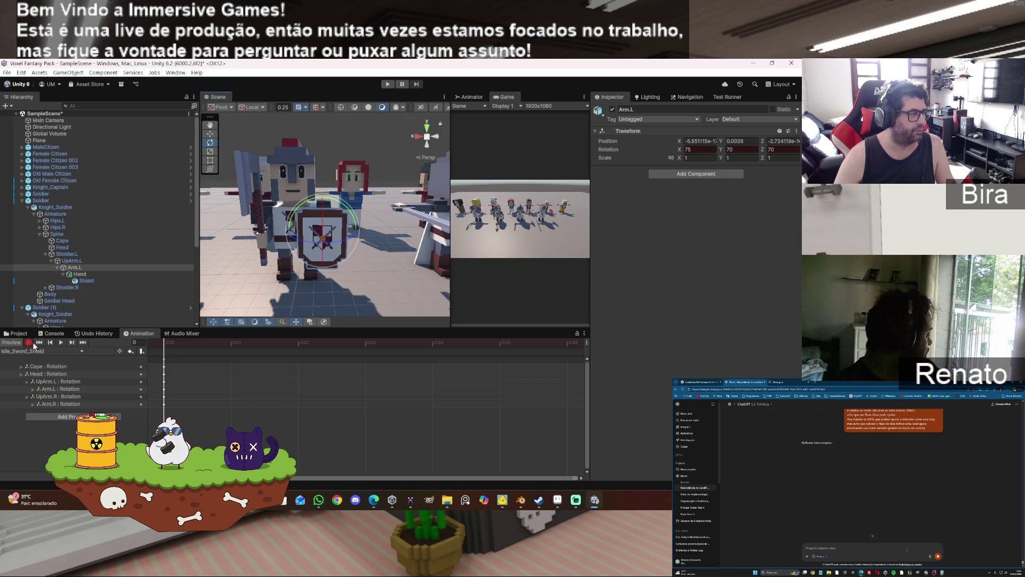
- Collapse the bone trees under Soldier, Knight_Soldier and Soldier (1) in the Hierarchy
{"action": "left_click", "coordinate": [26, 208]}
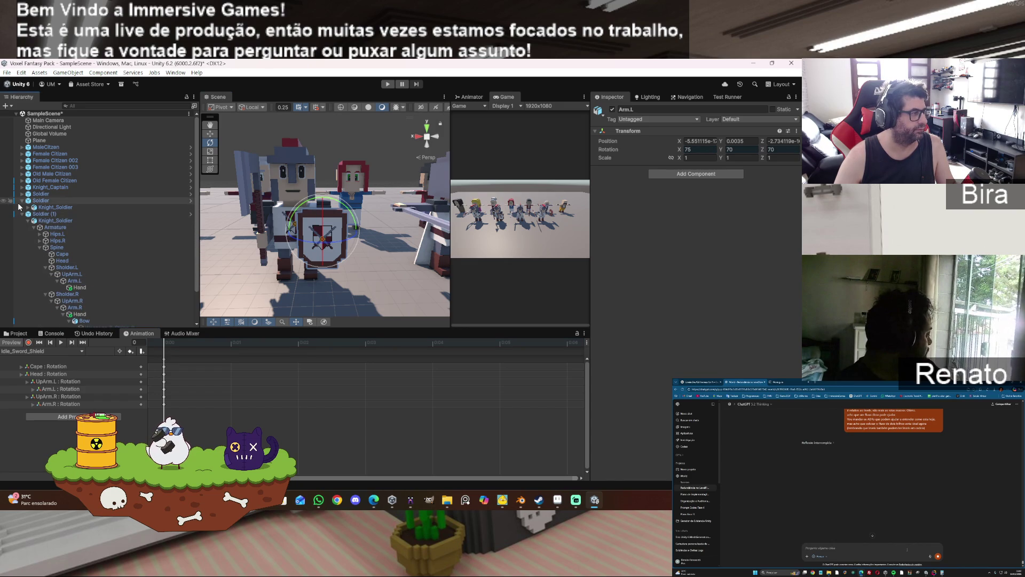
{"action": "left_click", "coordinate": [22, 202]}
{"action": "left_click", "coordinate": [22, 201]}
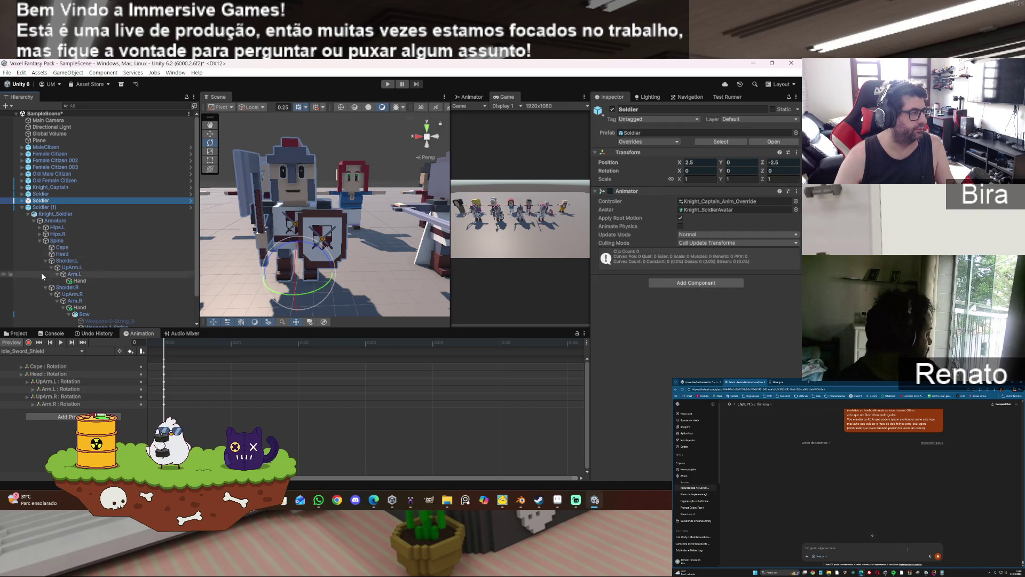
{"action": "left_click", "coordinate": [28, 214]}
{"action": "left_click", "coordinate": [115, 268]}
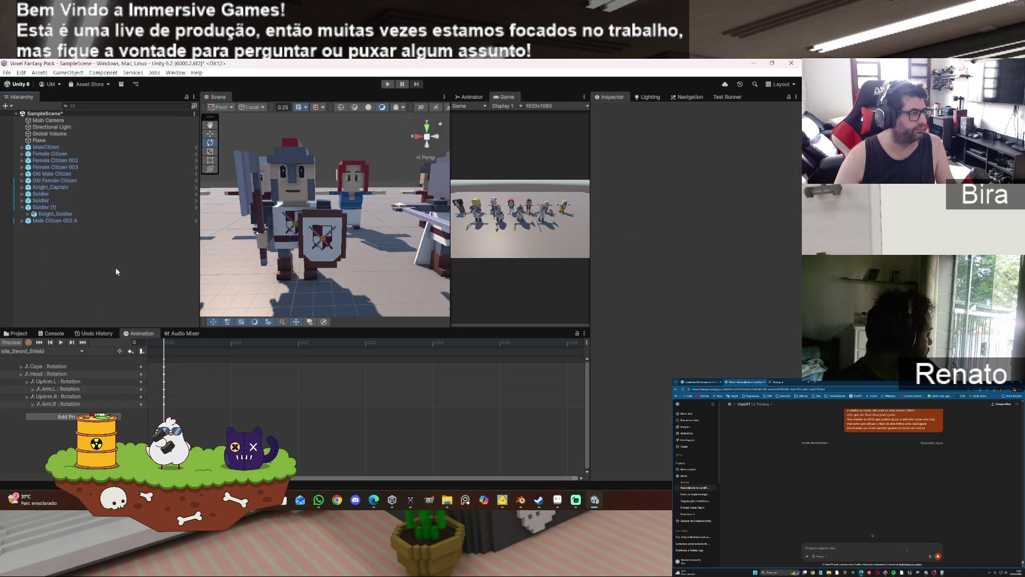
- Frame Soldier (1), switch its animation preview on, and start renaming it
{"action": "left_click", "coordinate": [45, 208]}
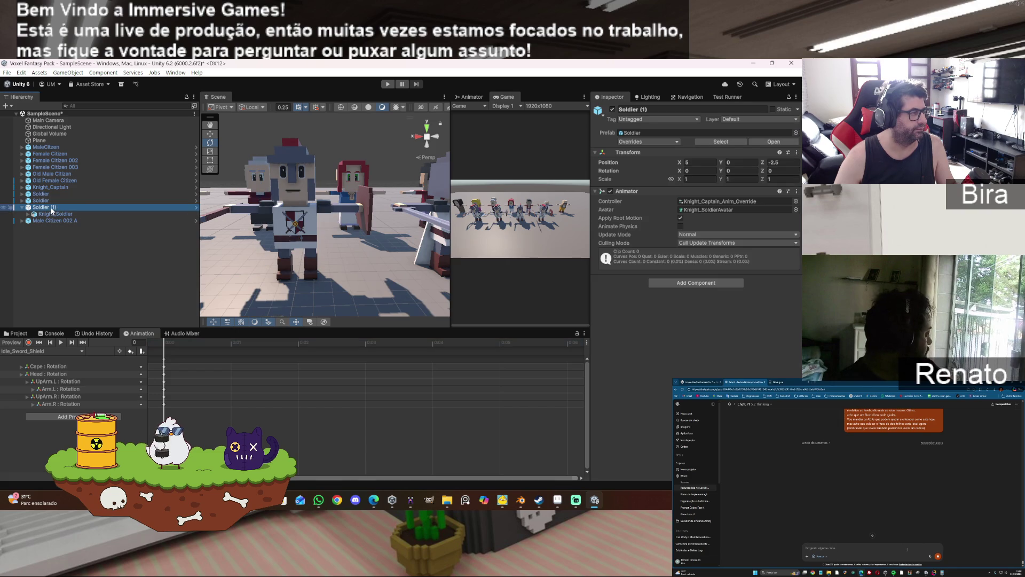
{"action": "double_click", "coordinate": [48, 210]}
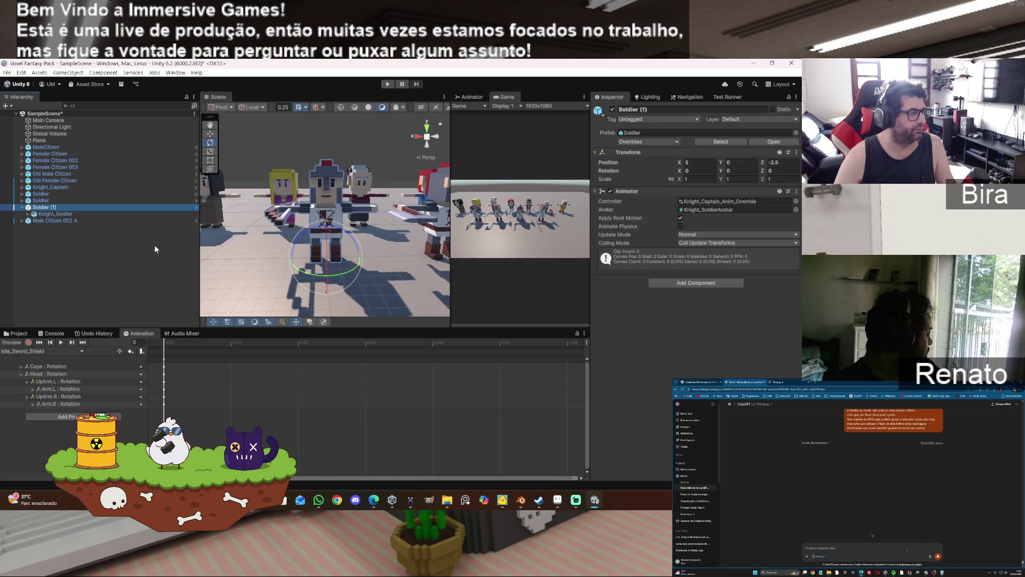
{"action": "left_click", "coordinate": [14, 344]}
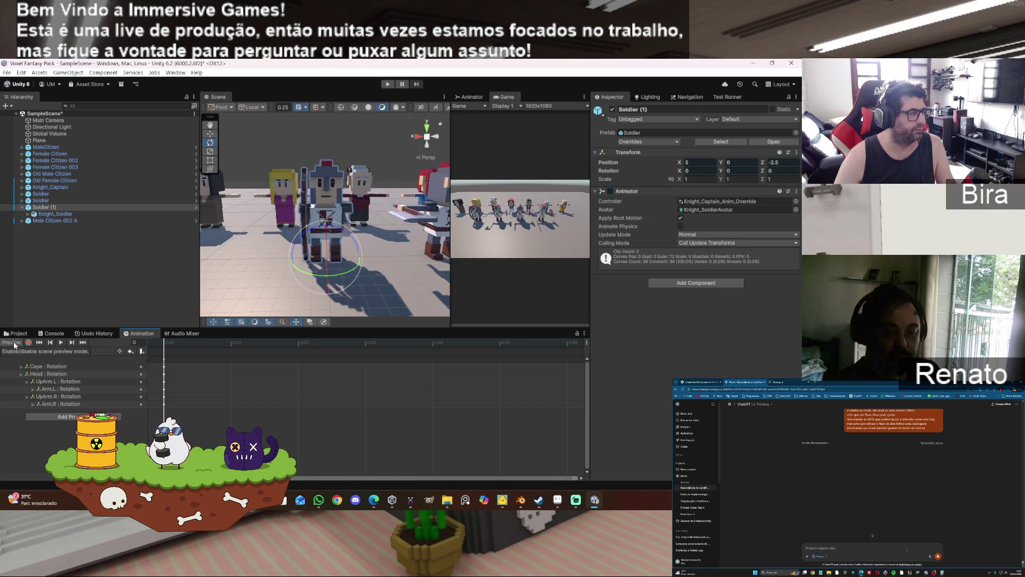
{"action": "left_click", "coordinate": [14, 344]}
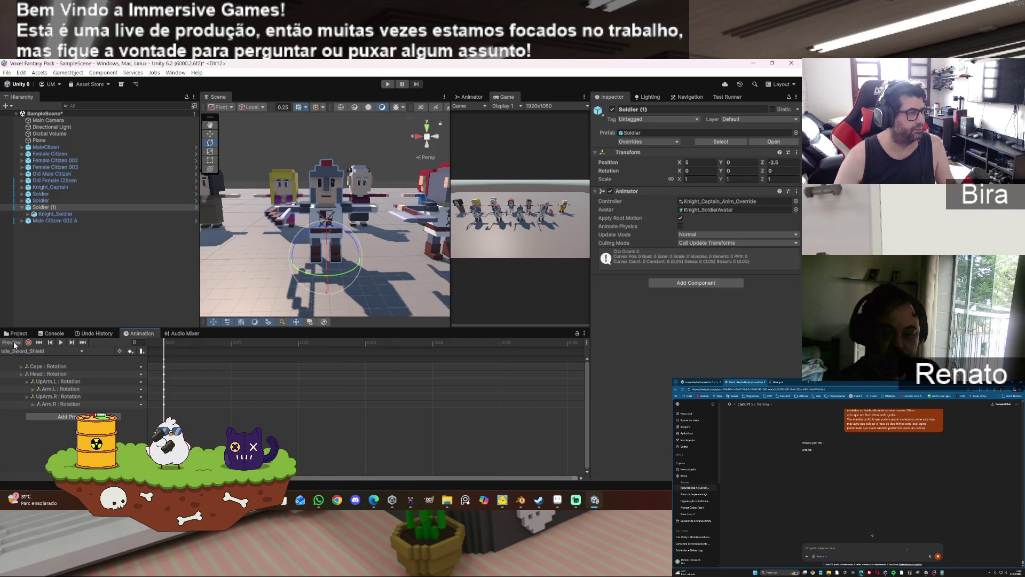
{"action": "left_click", "coordinate": [13, 344]}
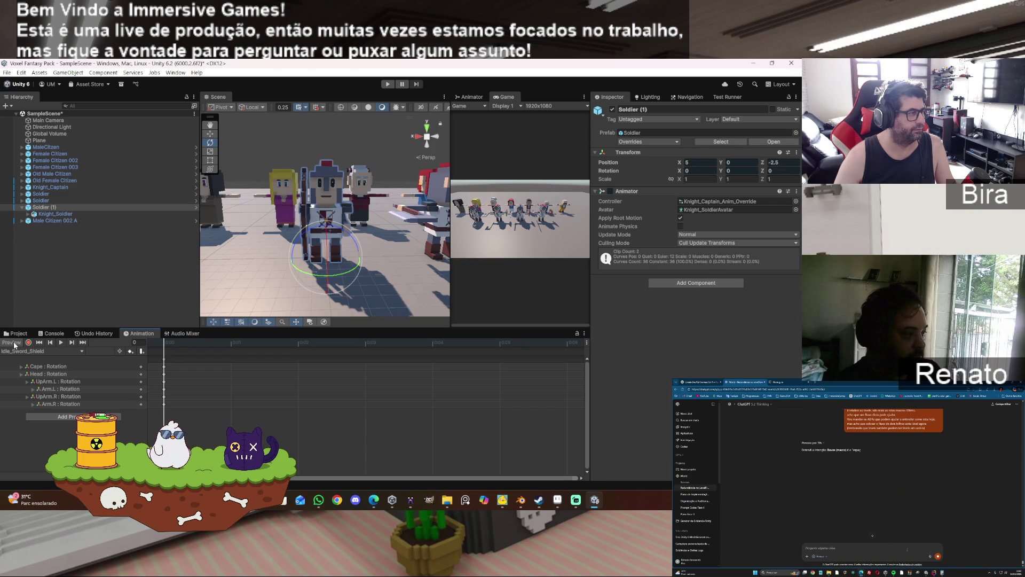
{"action": "left_click", "coordinate": [63, 207]}
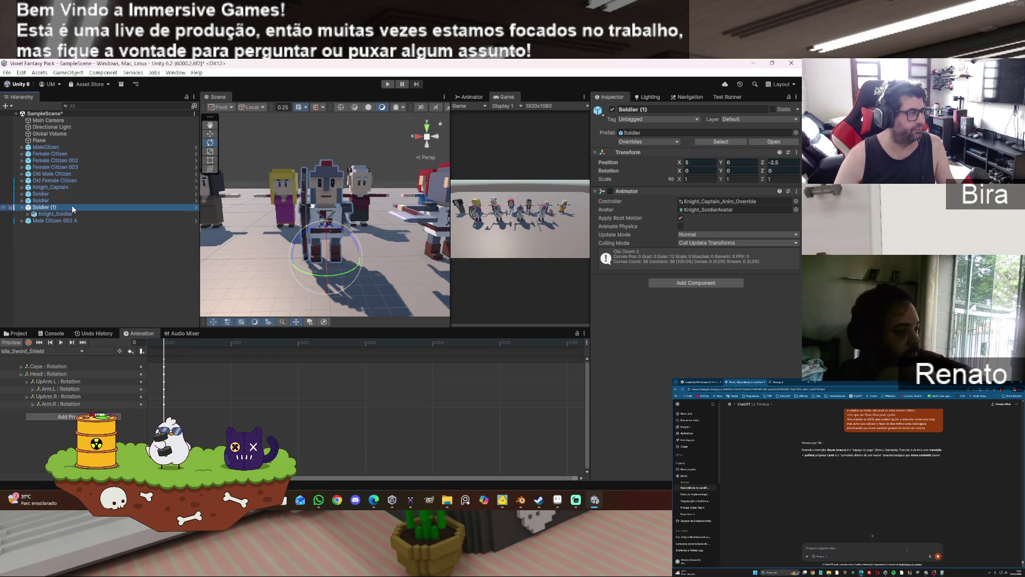
{"action": "left_click", "coordinate": [71, 204]}
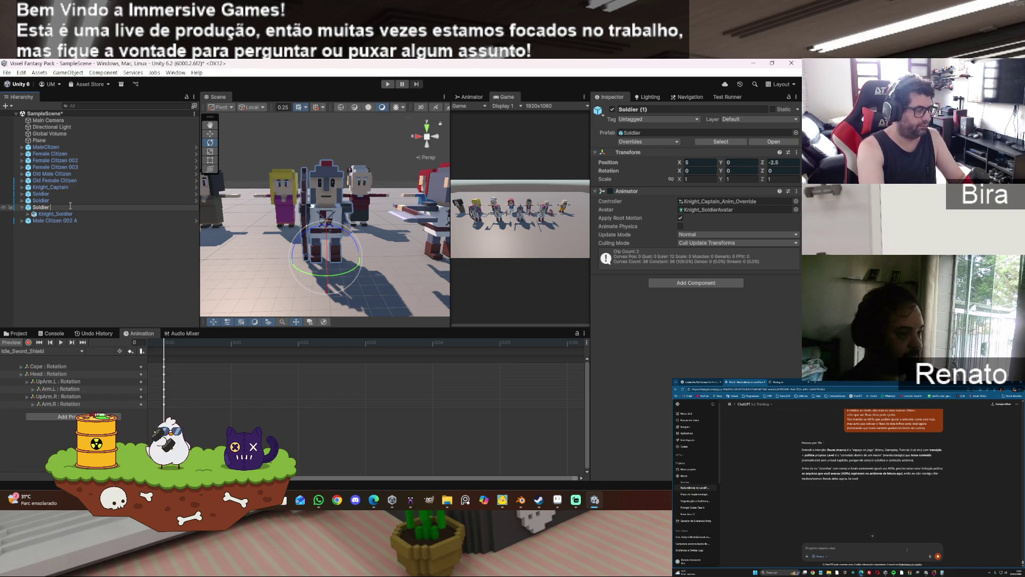
- Name the three copies Soldier - Archer, Soldier - Axe and Soldier - Spear
{"action": "type", "text": "-Arch"}
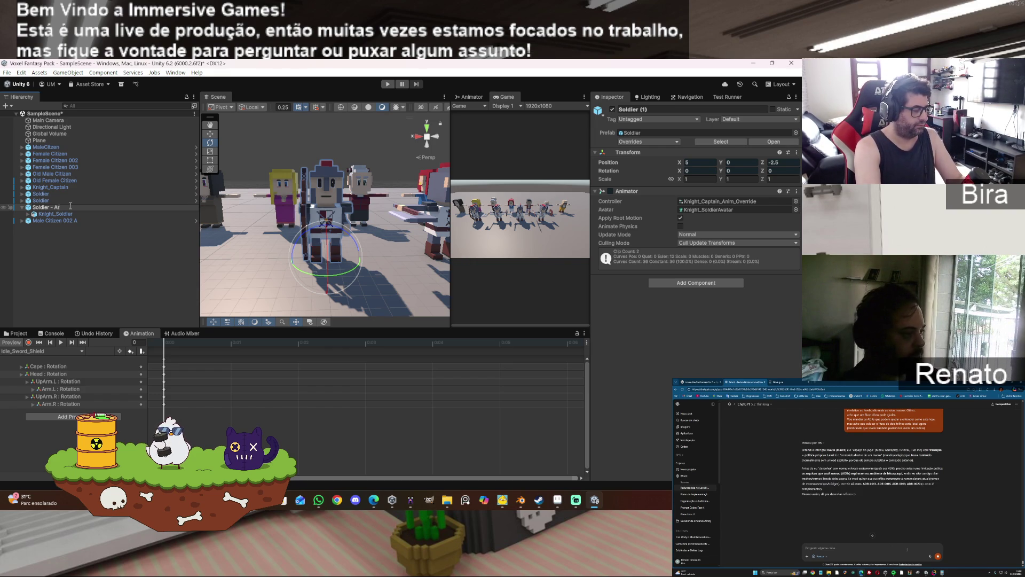
{"action": "type", "text": "er"}
{"action": "key", "text": "Return"}
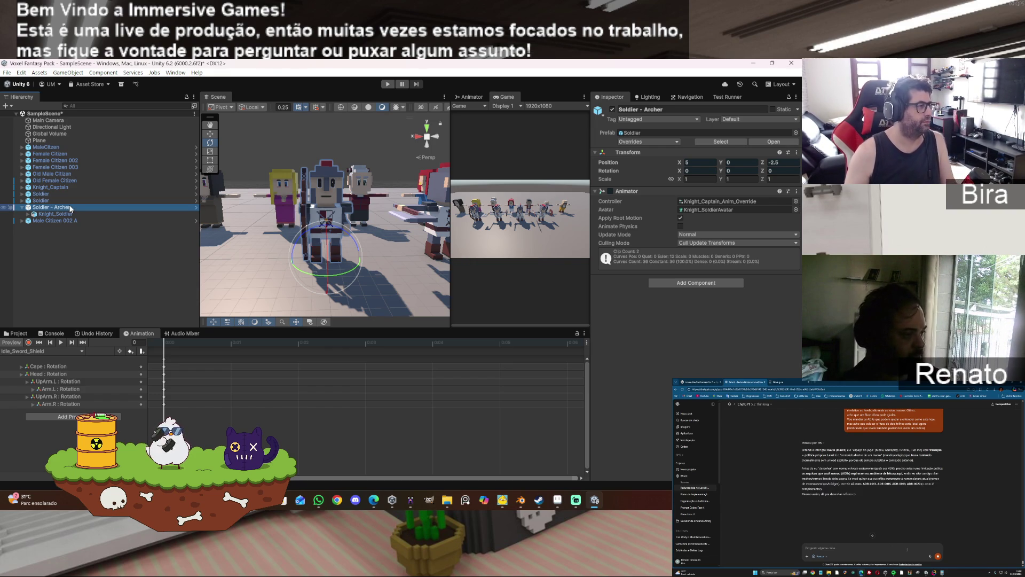
{"action": "left_click", "coordinate": [57, 200]}
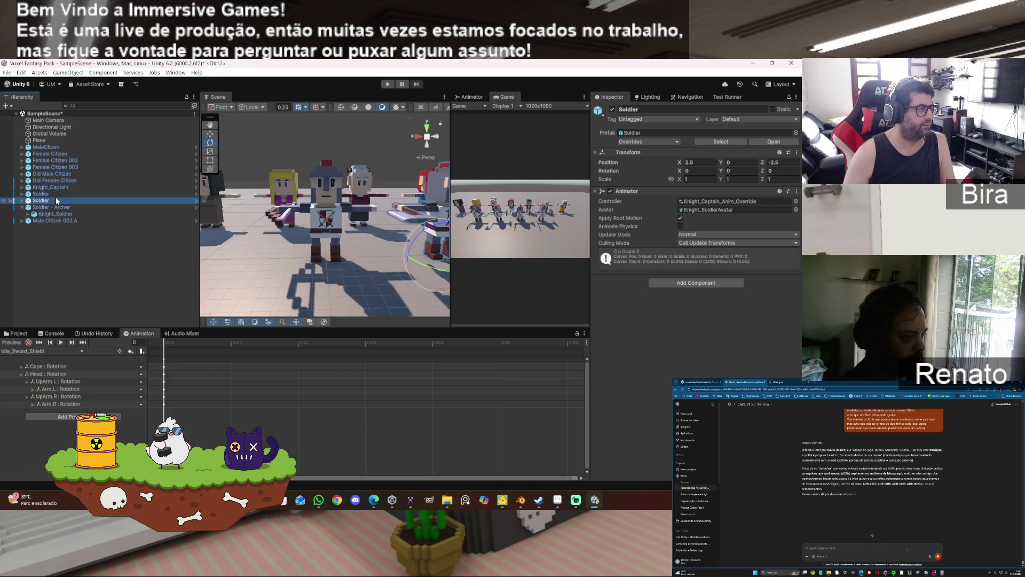
{"action": "left_click", "coordinate": [56, 200]}
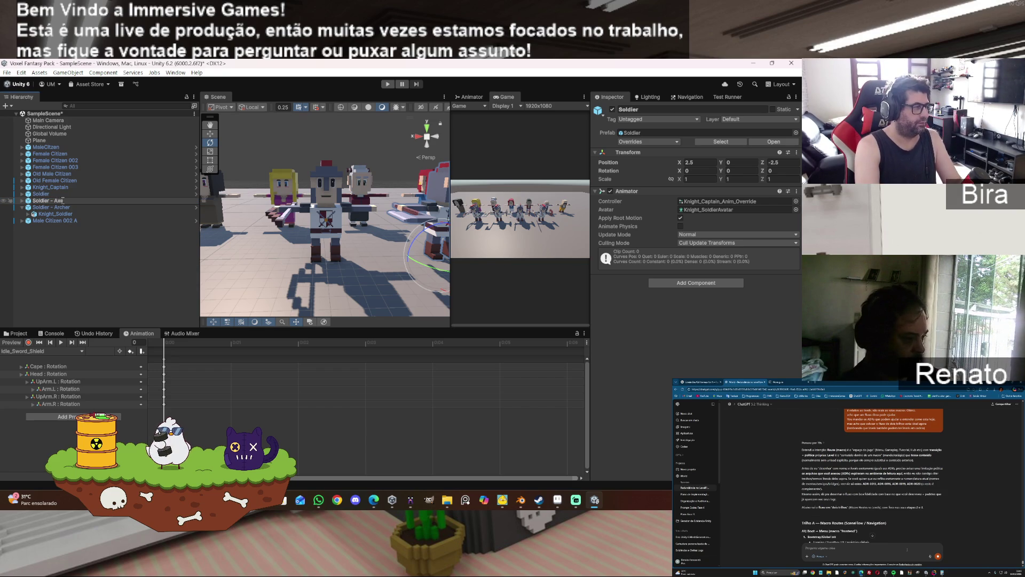
{"action": "key", "text": "Return"}
{"action": "double_click", "coordinate": [56, 194]}
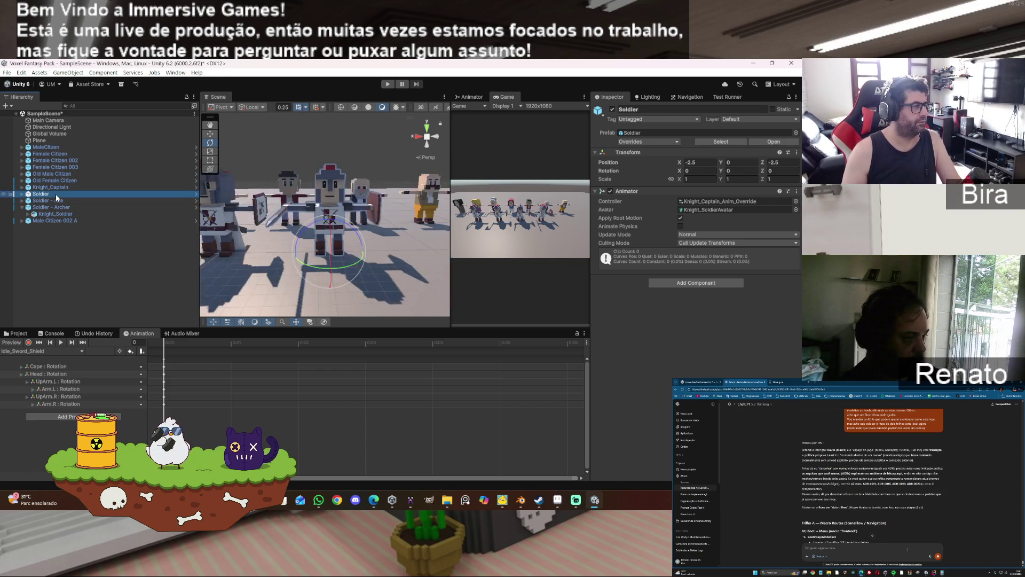
{"action": "left_click", "coordinate": [57, 194]}
{"action": "type", "text": "- Shield"}
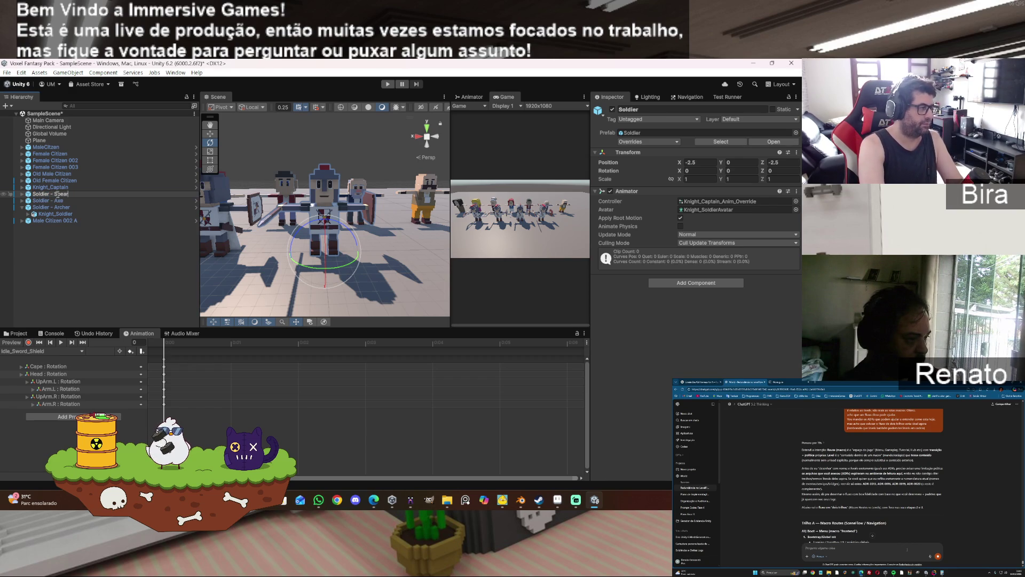
{"action": "key", "text": "Return"}
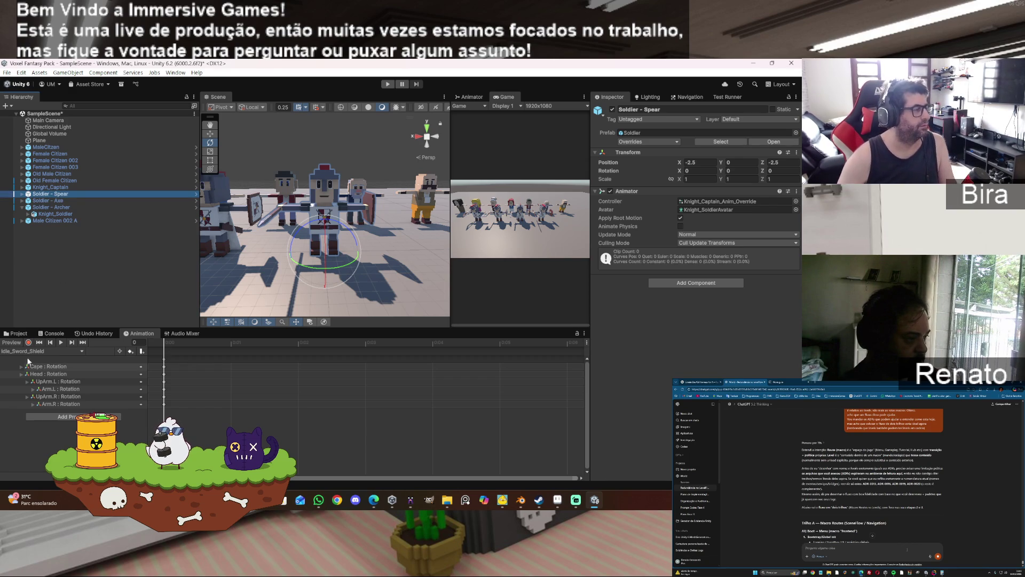
{"action": "left_click", "coordinate": [16, 334]}
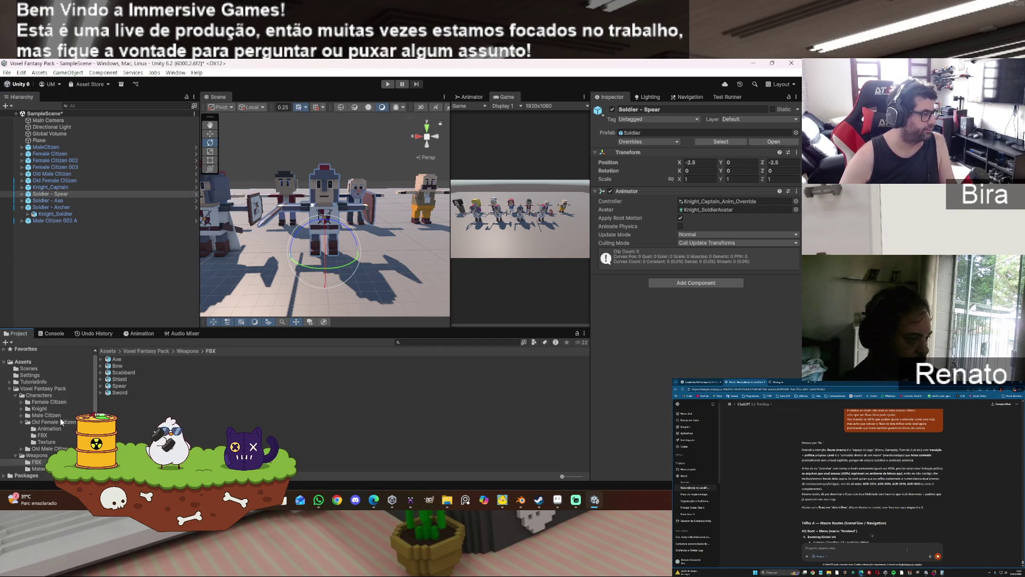
- Create Soldier - Archer, Axe and Spear Variant prefabs in Characters > Knight
{"action": "left_click", "coordinate": [41, 409]}
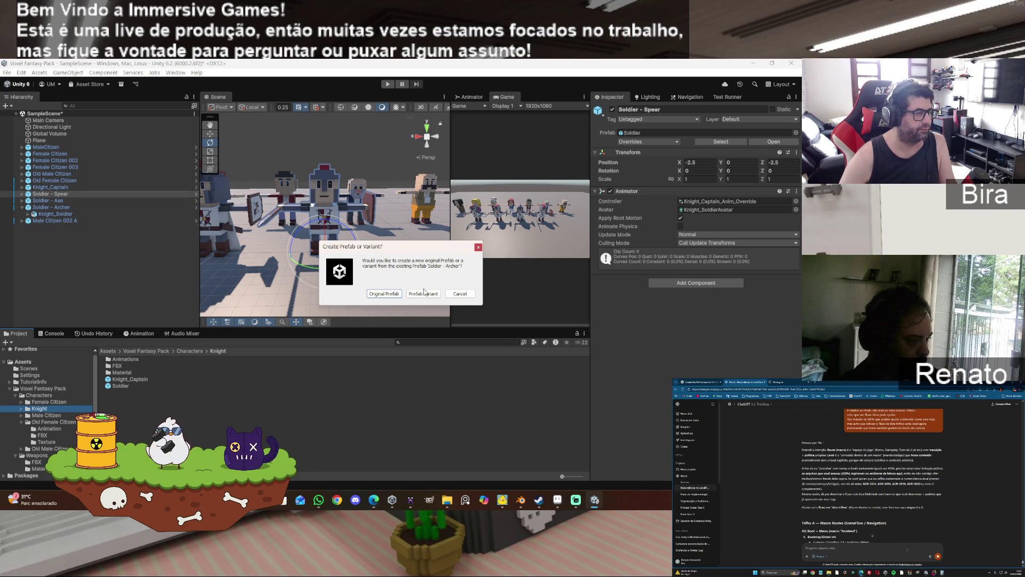
{"action": "left_click", "coordinate": [425, 295]}
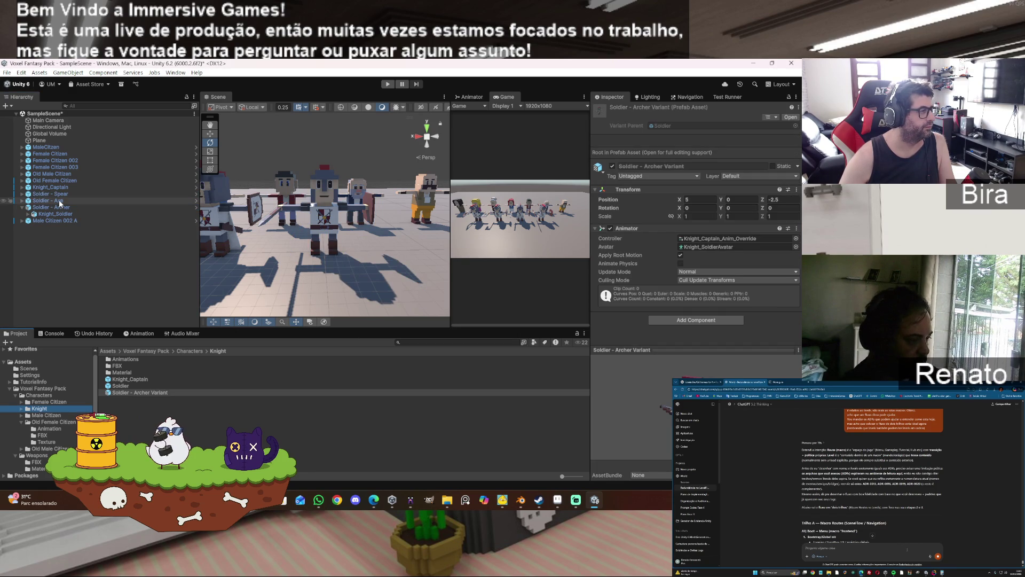
{"action": "left_click_drag", "start_coordinate": [40, 201], "coordinate": [300, 411]}
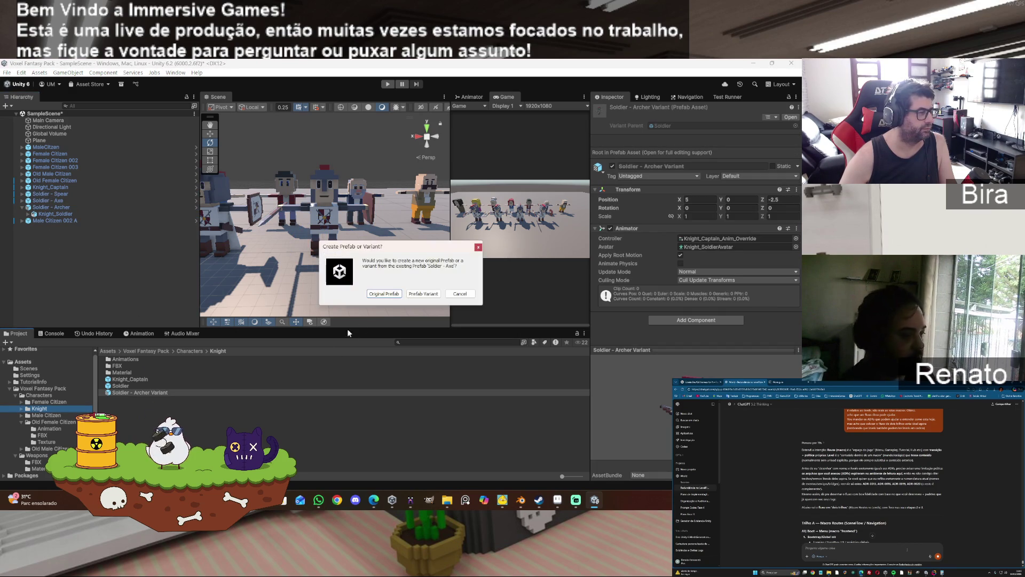
{"action": "left_click", "coordinate": [423, 296]}
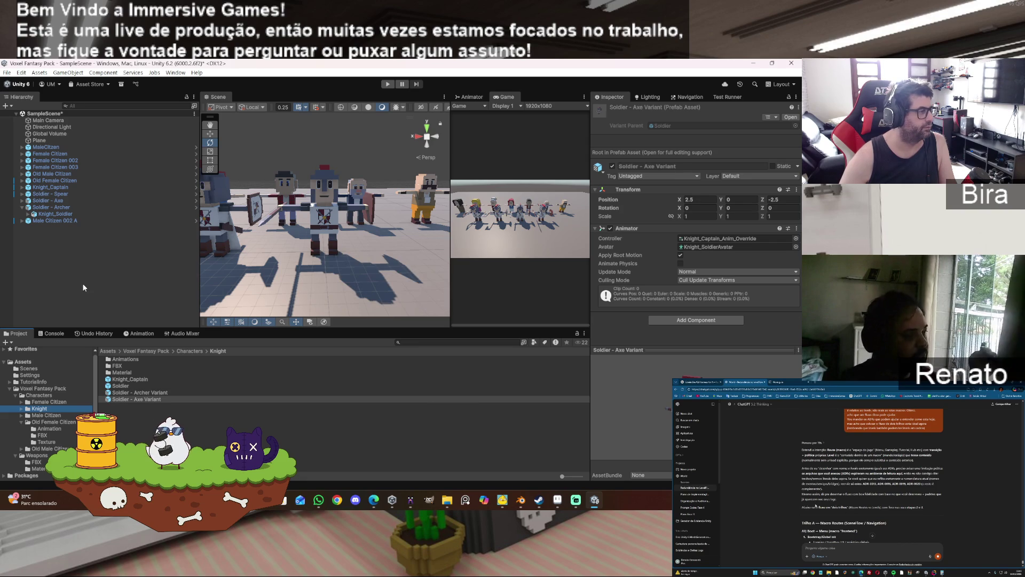
{"action": "left_click_drag", "start_coordinate": [56, 194], "coordinate": [40, 409]}
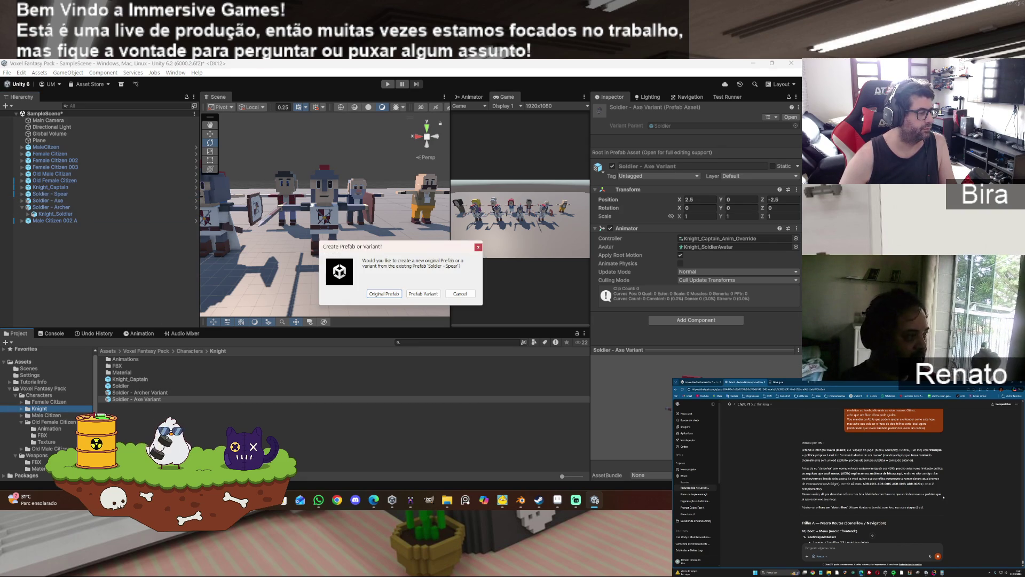
{"action": "left_click", "coordinate": [423, 294]}
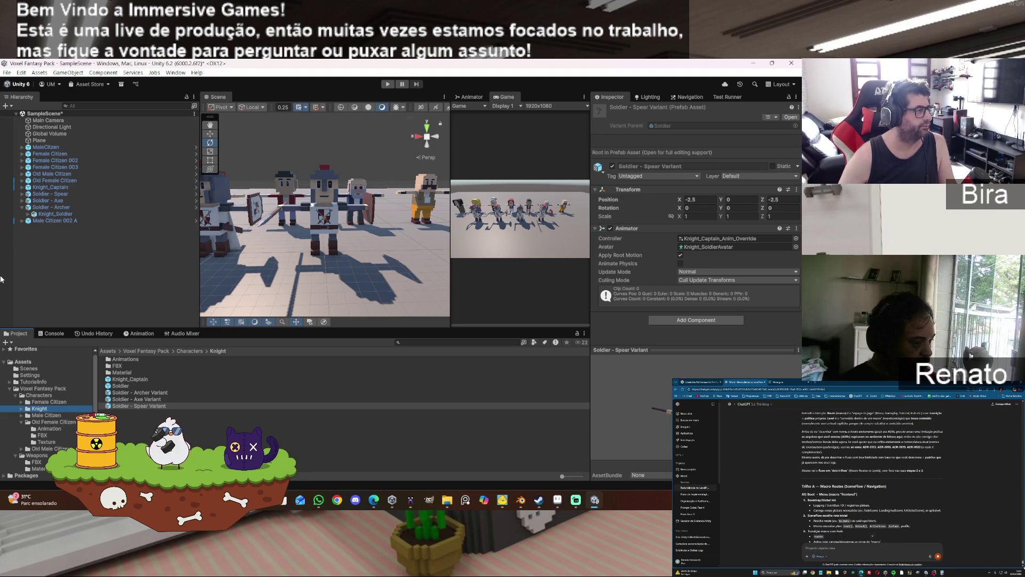
{"action": "left_click", "coordinate": [22, 207]}
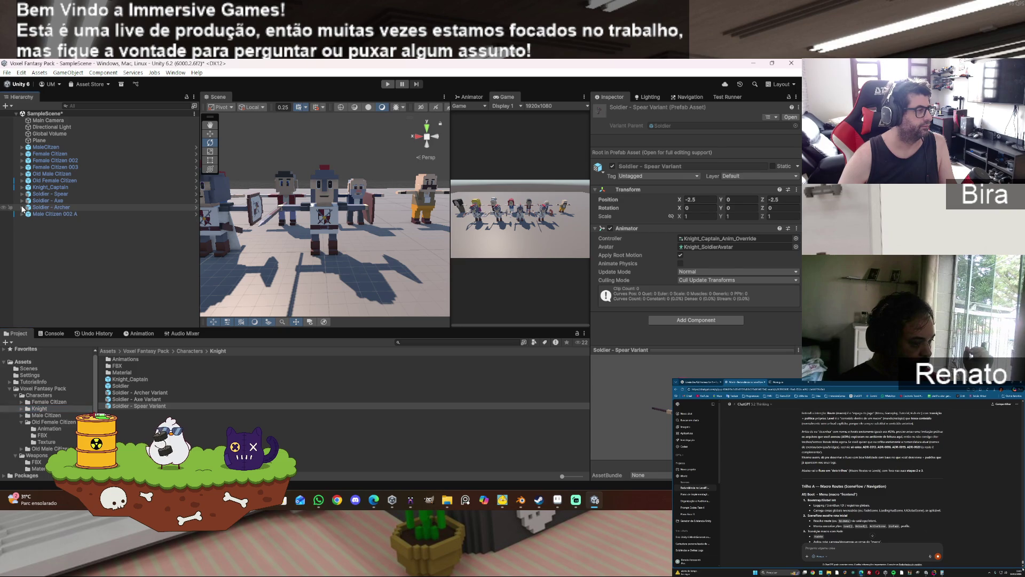
{"action": "left_click", "coordinate": [82, 259]}
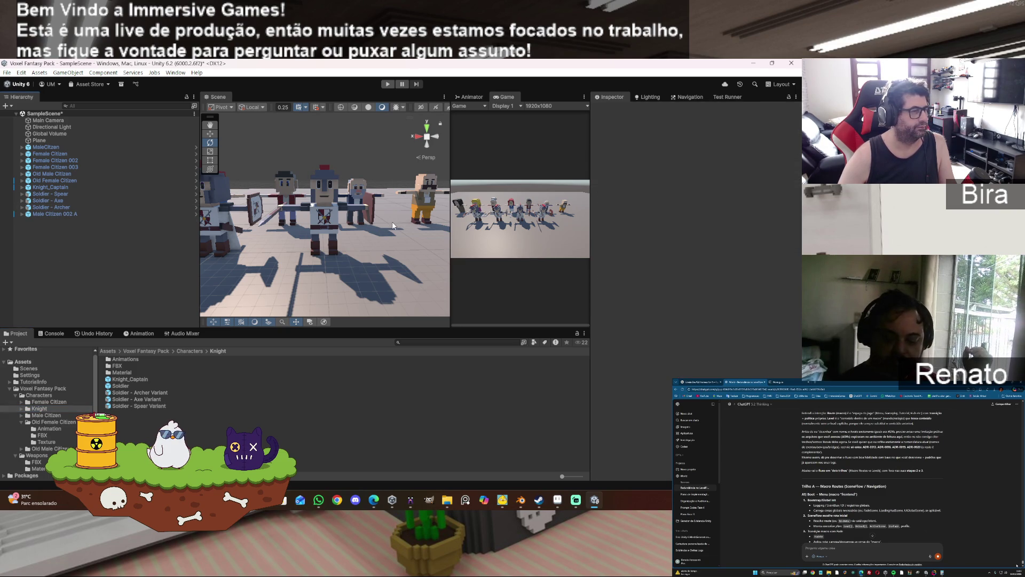
- Preview Soldier - Archer's Idle_Sword_Shield pose up close in a widened Scene view
{"action": "mouse_move", "coordinate": [250, 249]}
{"action": "left_mouse_down", "text": "alt"}
{"action": "mouse_move", "coordinate": [301, 240]}
{"action": "mouse_move", "coordinate": [319, 221]}
{"action": "mouse_move", "coordinate": [419, 220]}
{"action": "mouse_move", "coordinate": [407, 210]}
{"action": "mouse_move", "coordinate": [435, 339]}
{"action": "left_mouse_up", "text": "alt"}
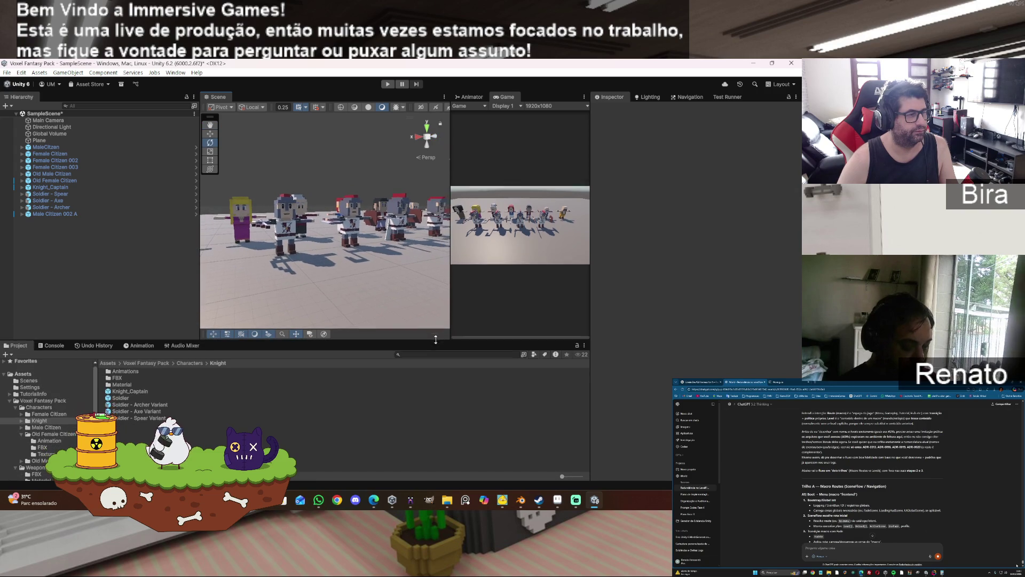
{"action": "mouse_move", "coordinate": [449, 227]}
{"action": "left_mouse_down"}
{"action": "mouse_move", "coordinate": [496, 227]}
{"action": "mouse_move", "coordinate": [477, 227]}
{"action": "left_mouse_up"}
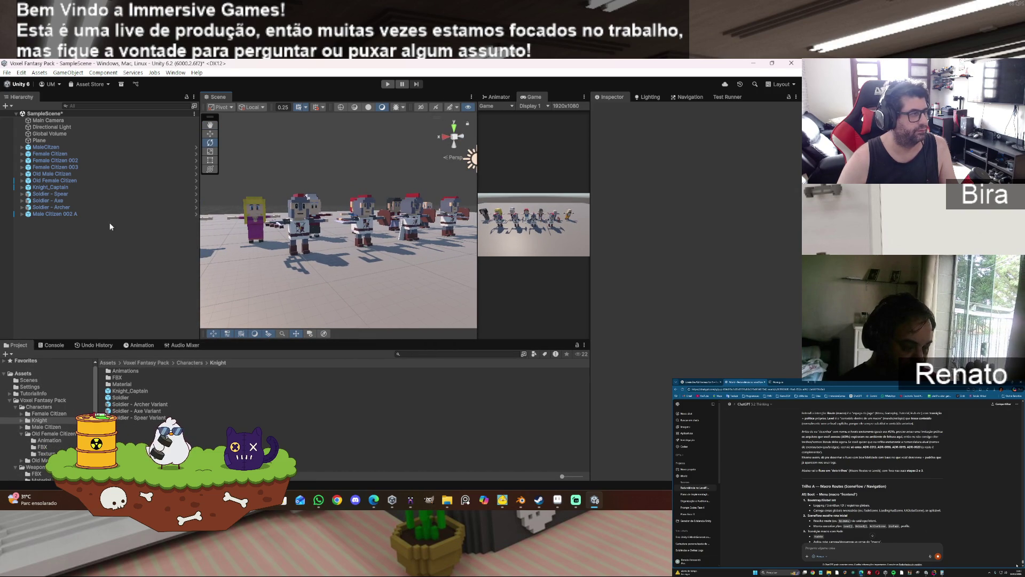
{"action": "left_click", "coordinate": [56, 206]}
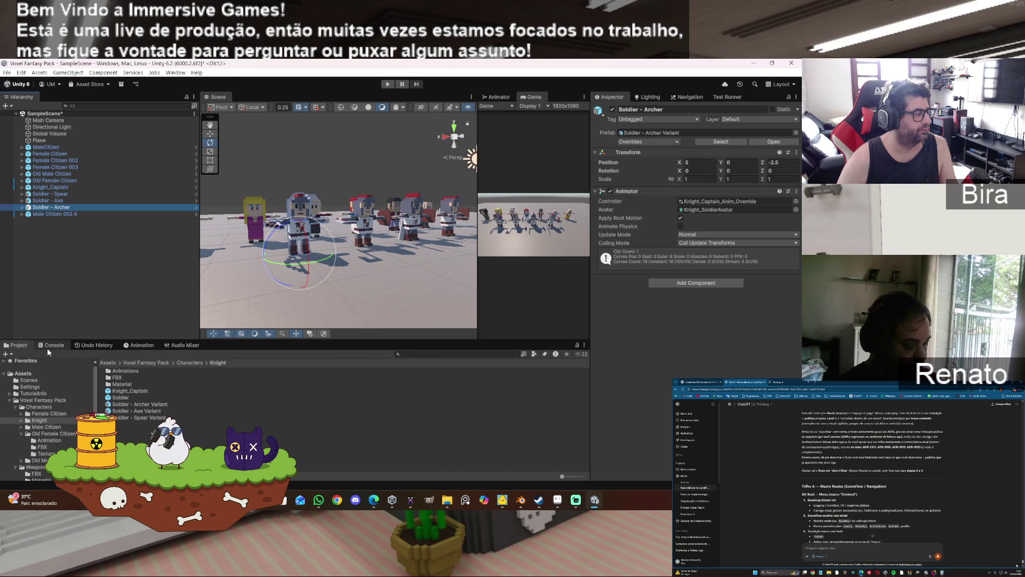
{"action": "left_click", "coordinate": [135, 346]}
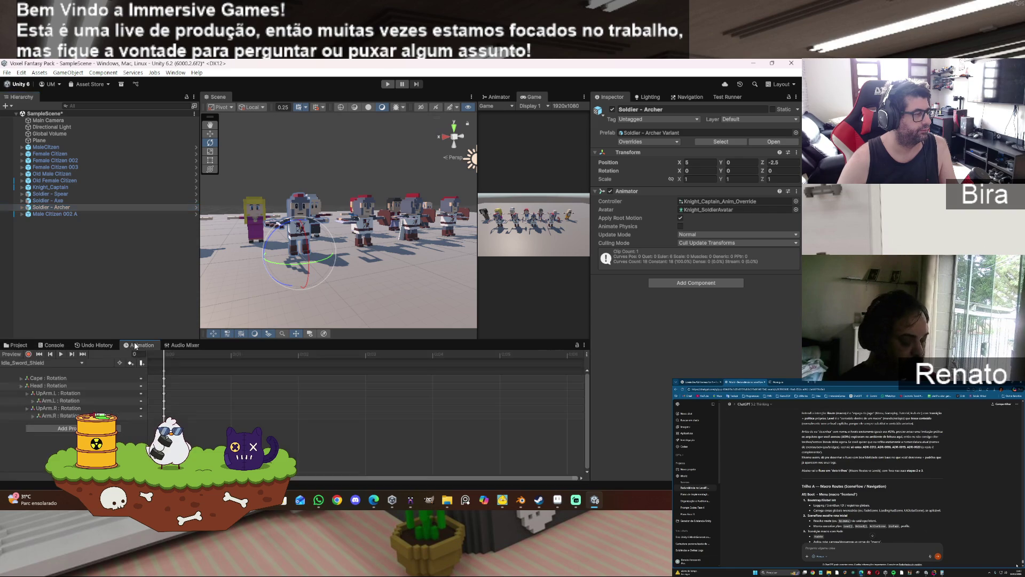
{"action": "left_click", "coordinate": [10, 356]}
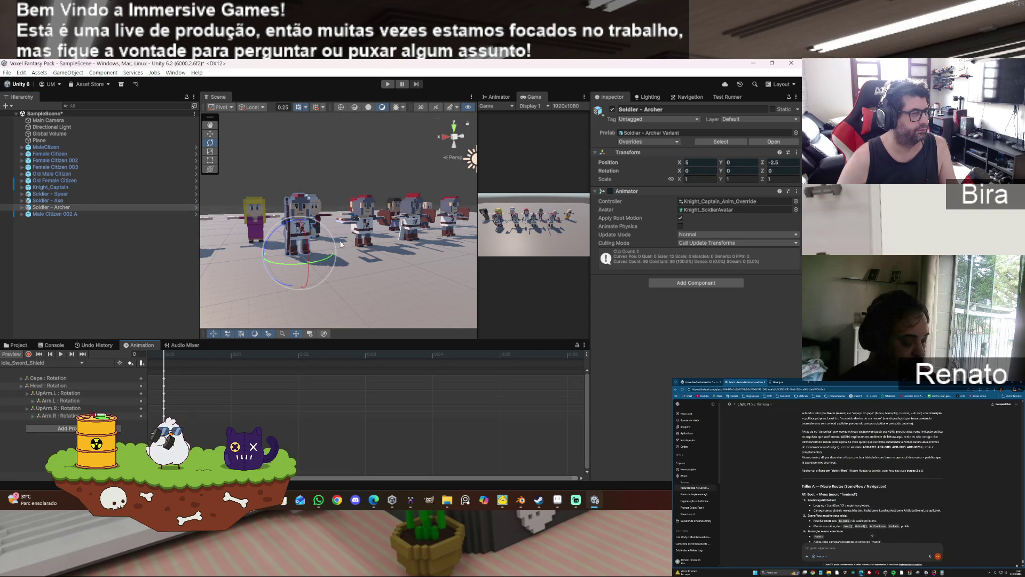
{"action": "mouse_move", "coordinate": [359, 236]}
{"action": "left_mouse_down"}
{"action": "mouse_move", "coordinate": [408, 220]}
{"action": "mouse_move", "coordinate": [292, 239]}
{"action": "mouse_move", "coordinate": [229, 233]}
{"action": "left_mouse_up"}
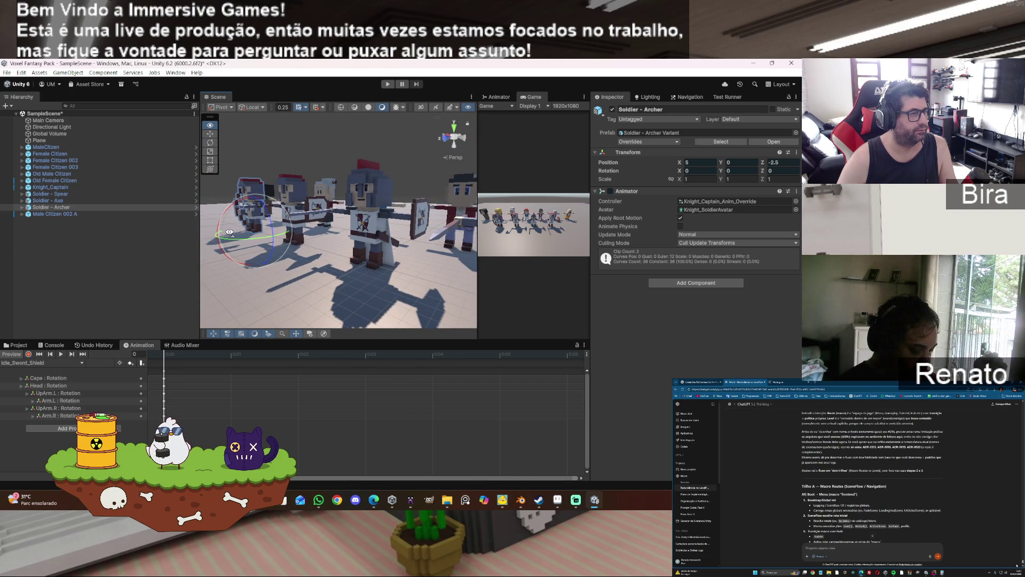
{"action": "left_click", "coordinate": [6, 72]}
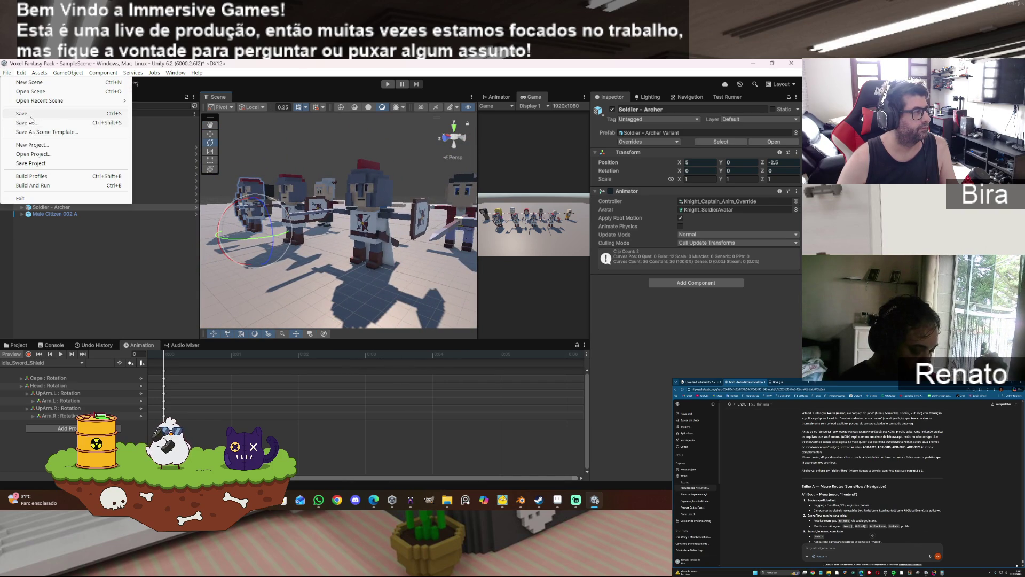
- Save the scene, face the Archer, close the Steam friends window, and return to Project
{"action": "left_click", "coordinate": [31, 117]}
{"action": "mouse_move", "coordinate": [338, 235]}
{"action": "left_mouse_down"}
{"action": "mouse_move", "coordinate": [384, 204]}
{"action": "mouse_move", "coordinate": [371, 219]}
{"action": "left_mouse_up"}
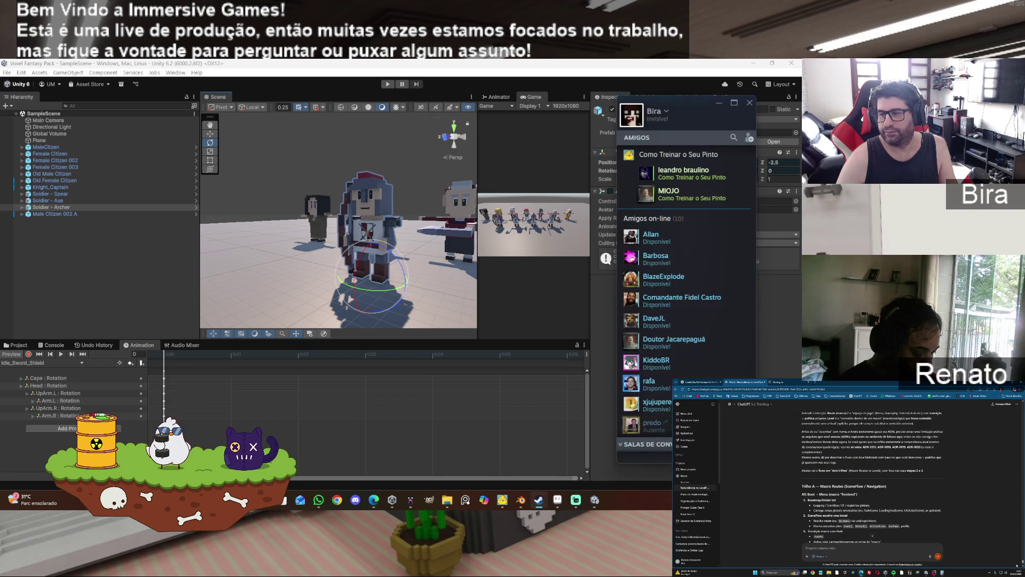
{"action": "left_click", "coordinate": [754, 104]}
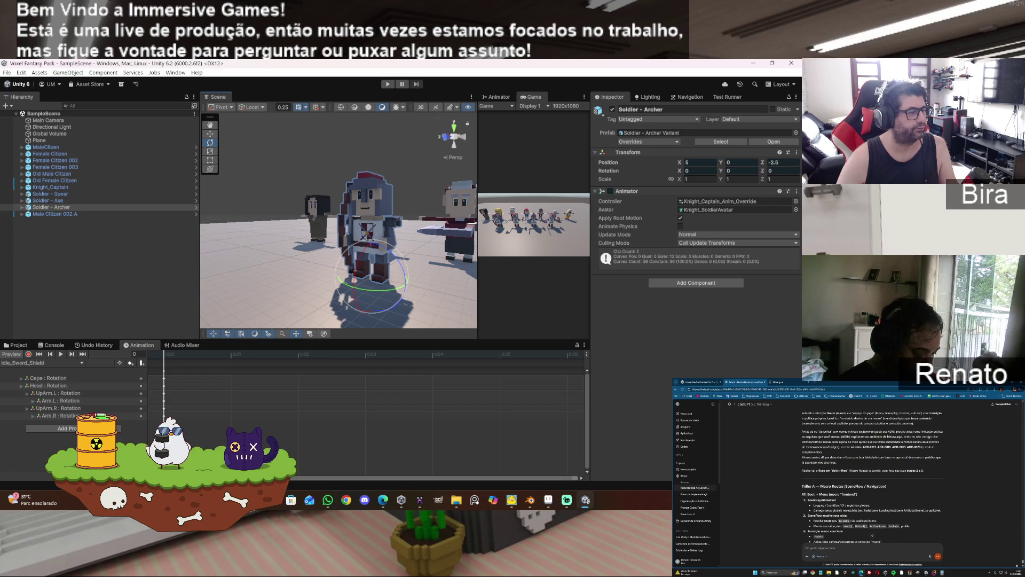
{"action": "left_click", "coordinate": [13, 346]}
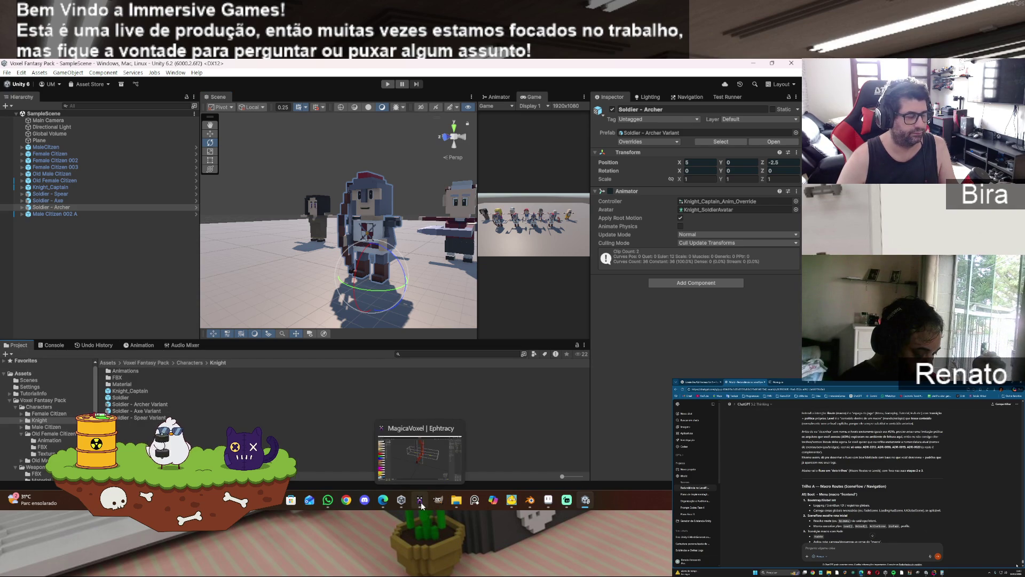
- In Blender, hide the bow and string meshes, show the quiver, and save the file
{"action": "left_click", "coordinate": [532, 502]}
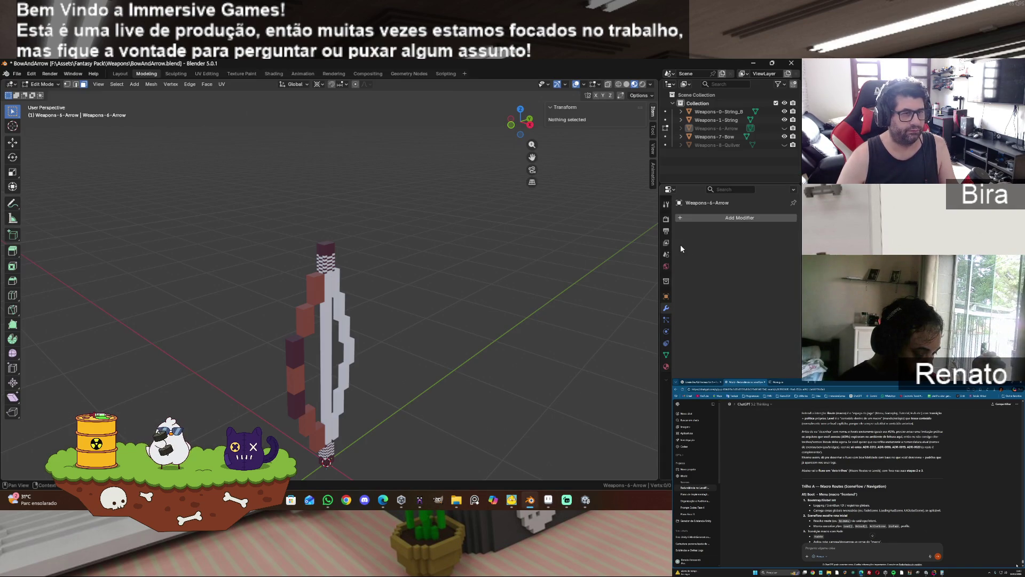
{"action": "left_click", "coordinate": [785, 137]}
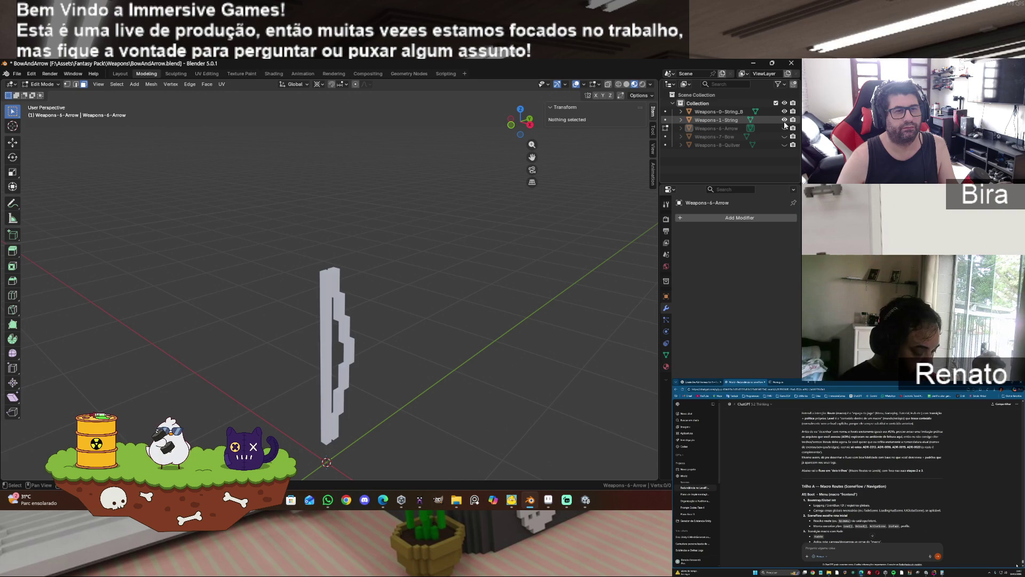
{"action": "left_click_drag", "start_coordinate": [784, 111], "coordinate": [785, 119]}
{"action": "left_click", "coordinate": [784, 145]}
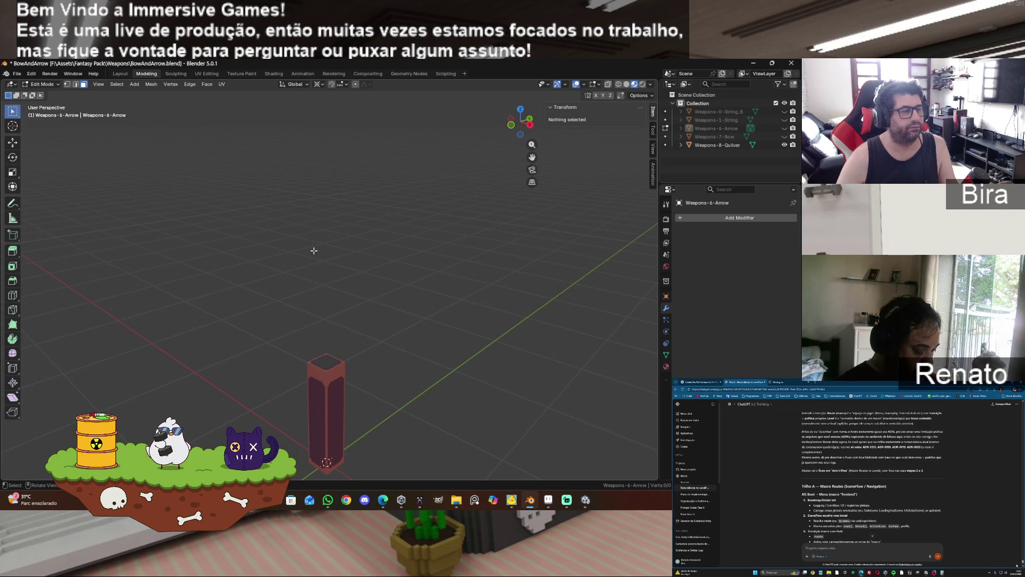
{"action": "left_click", "coordinate": [17, 74]}
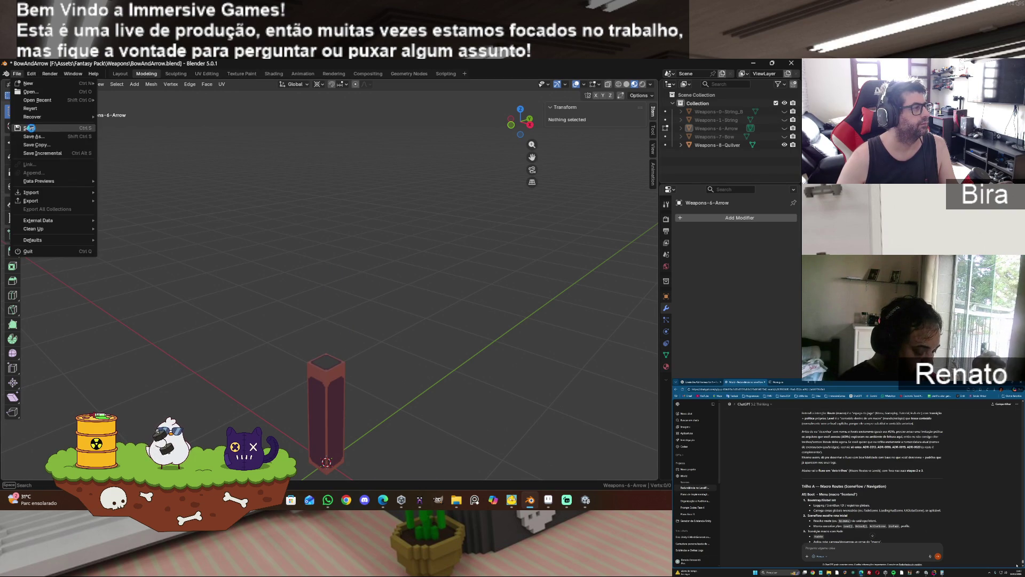
{"action": "left_click", "coordinate": [29, 128]}
- Export the scene as Quilver.fbx into the Weapons FBX folder
{"action": "left_click", "coordinate": [17, 74]}
{"action": "mouse_move", "coordinate": [42, 202]}
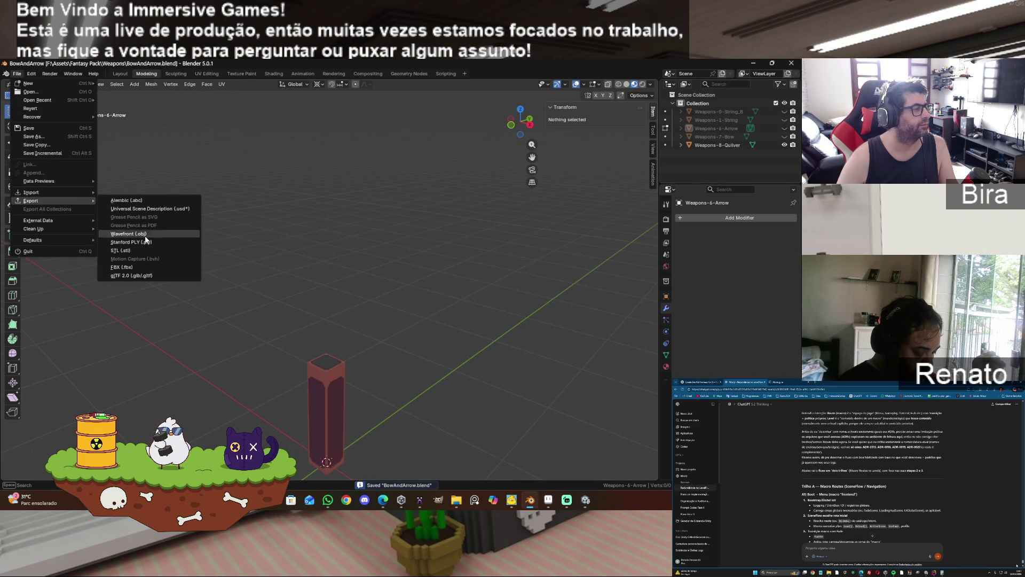
{"action": "left_click", "coordinate": [140, 267]}
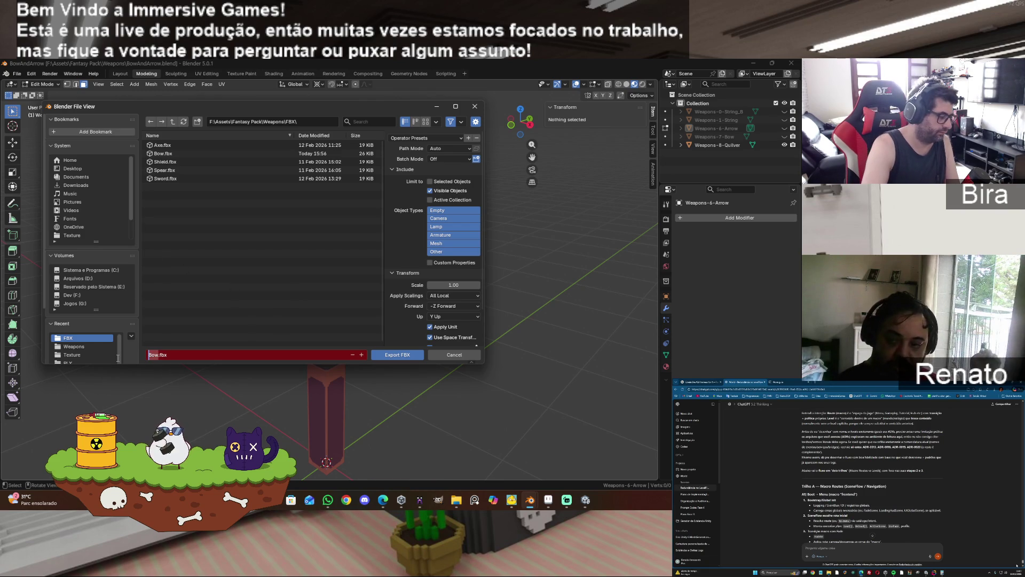
{"action": "type", "text": "Quilver"}
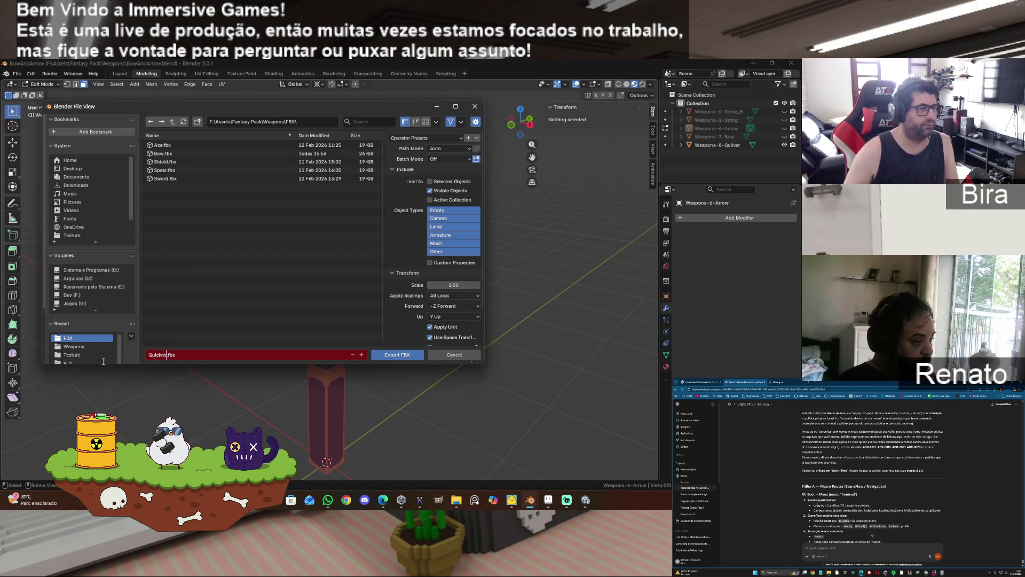
{"action": "left_click", "coordinate": [407, 361]}
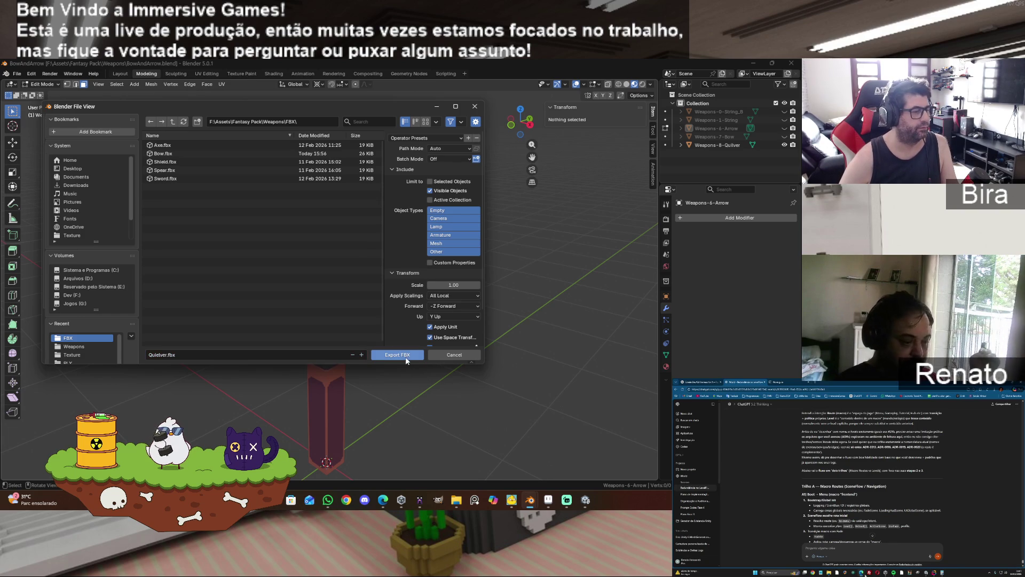
{"action": "left_click", "coordinate": [156, 356]}
{"action": "left_click", "coordinate": [156, 355]}
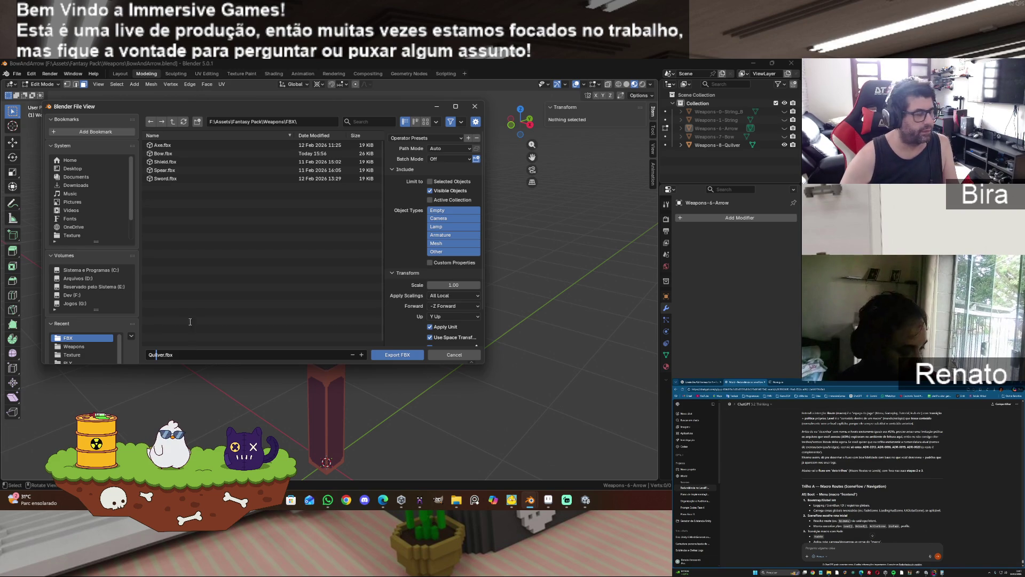
{"action": "left_click", "coordinate": [401, 356]}
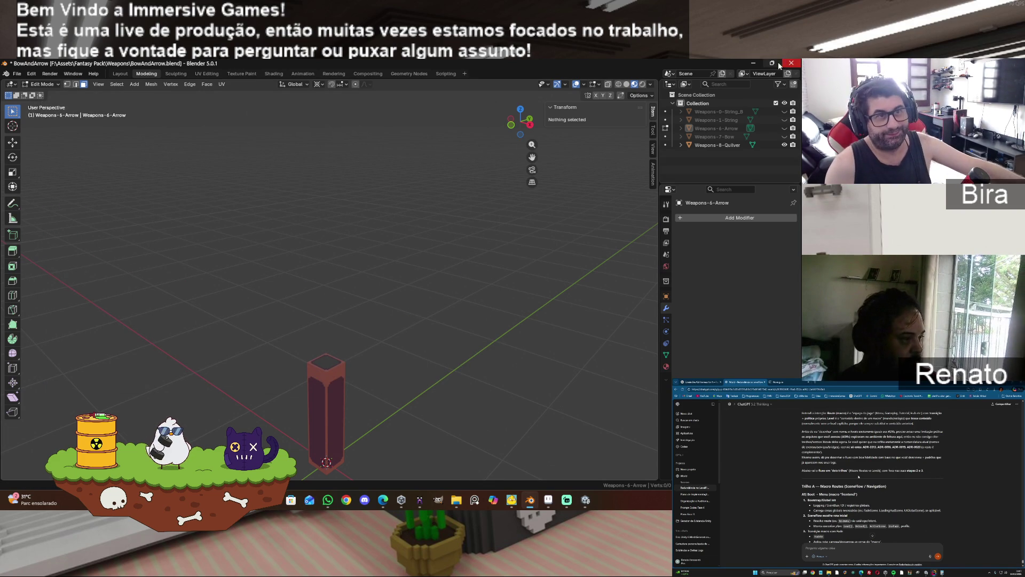
- Confirm the new 19 KB Quilver.fbx is listed in the Weapons FBX folder, then return to Unity
{"action": "left_click", "coordinate": [756, 63]}
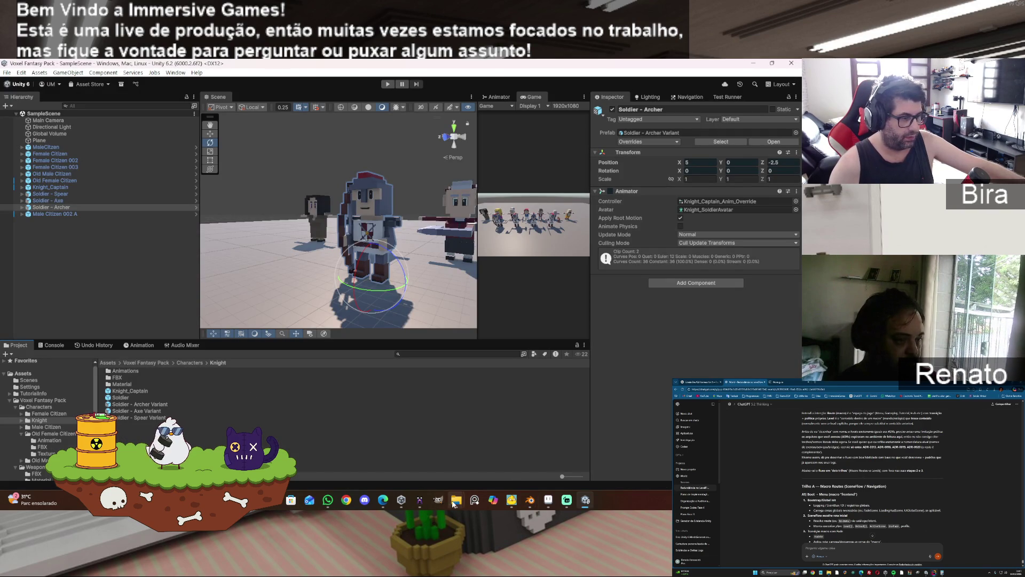
{"action": "mouse_move", "coordinate": [454, 504]}
{"action": "left_click", "coordinate": [479, 472]}
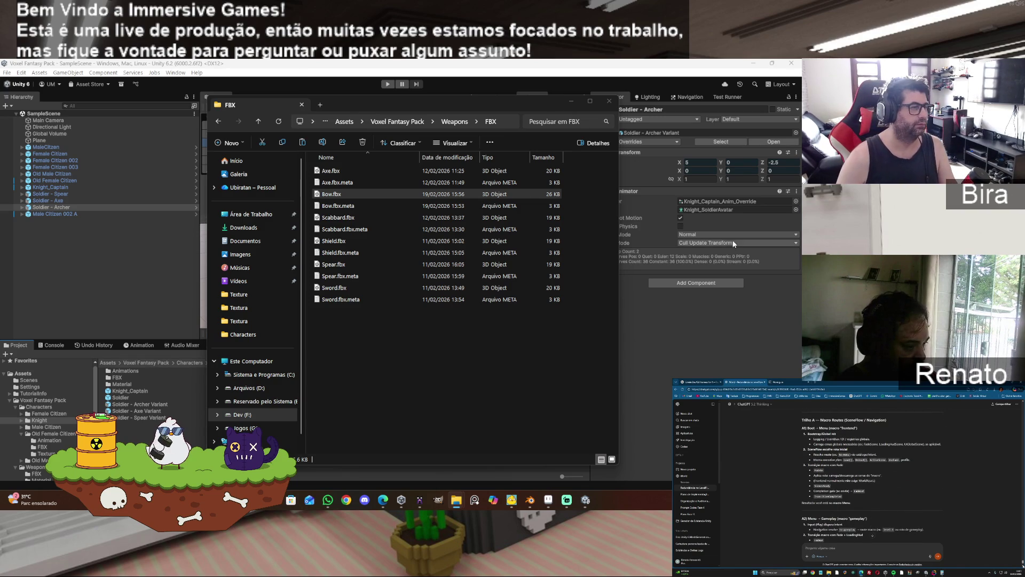
{"action": "left_click", "coordinate": [367, 353]}
{"action": "key", "text": "ctrl+v"}
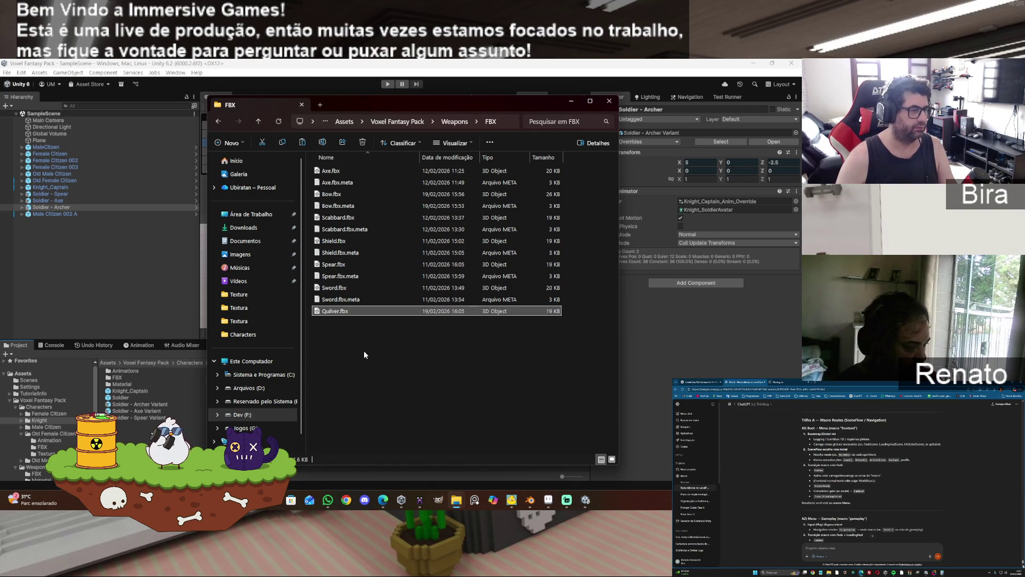
{"action": "left_click", "coordinate": [432, 375]}
{"action": "left_click", "coordinate": [569, 105]}
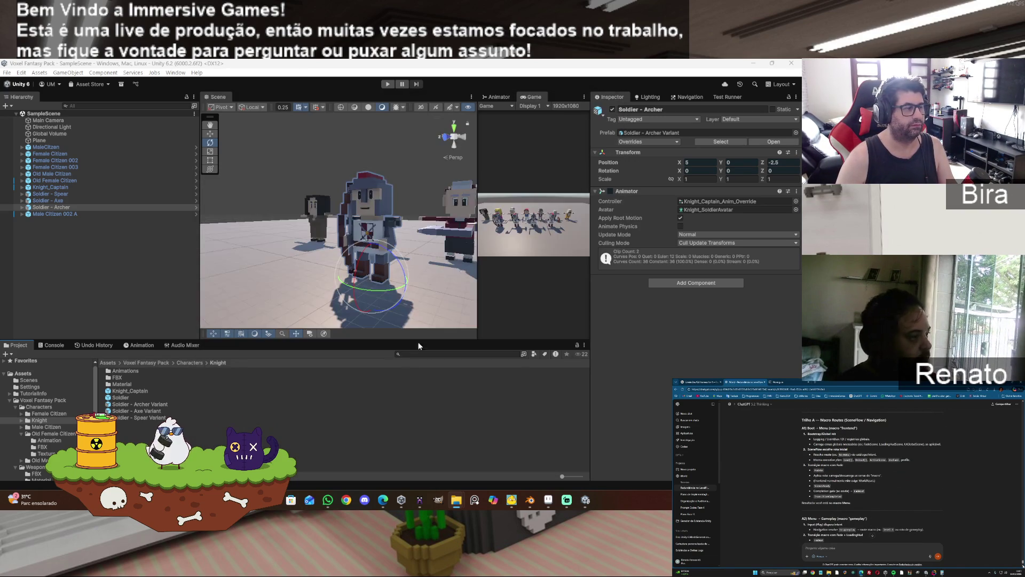
- Browse the Project window from Knight > FBX into the Weapons folder
{"action": "double_click", "coordinate": [117, 379]}
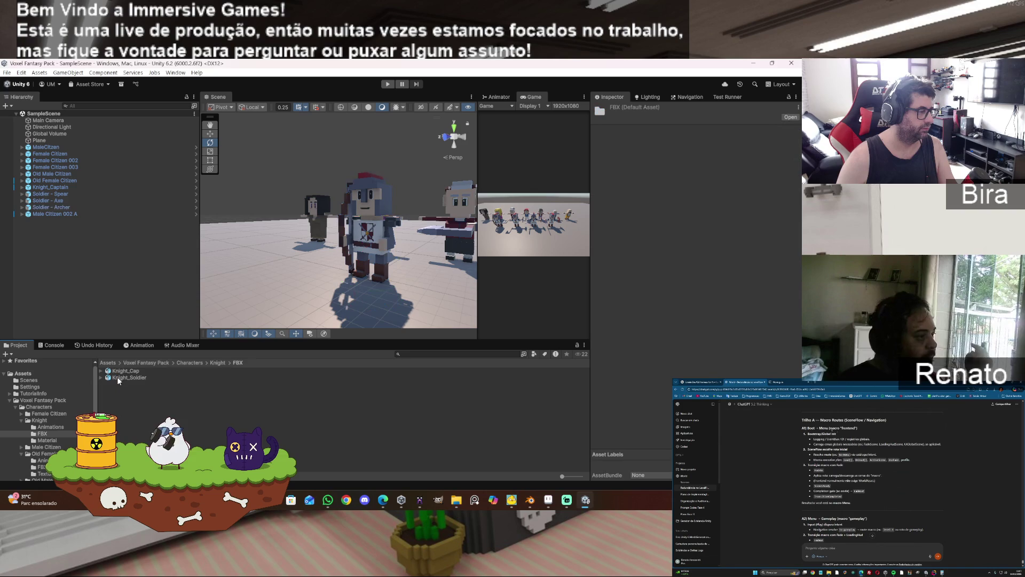
{"action": "scroll", "coordinate": [48, 417], "scroll_direction": "down", "scroll_amount": 2}
{"action": "left_click", "coordinate": [36, 455]}
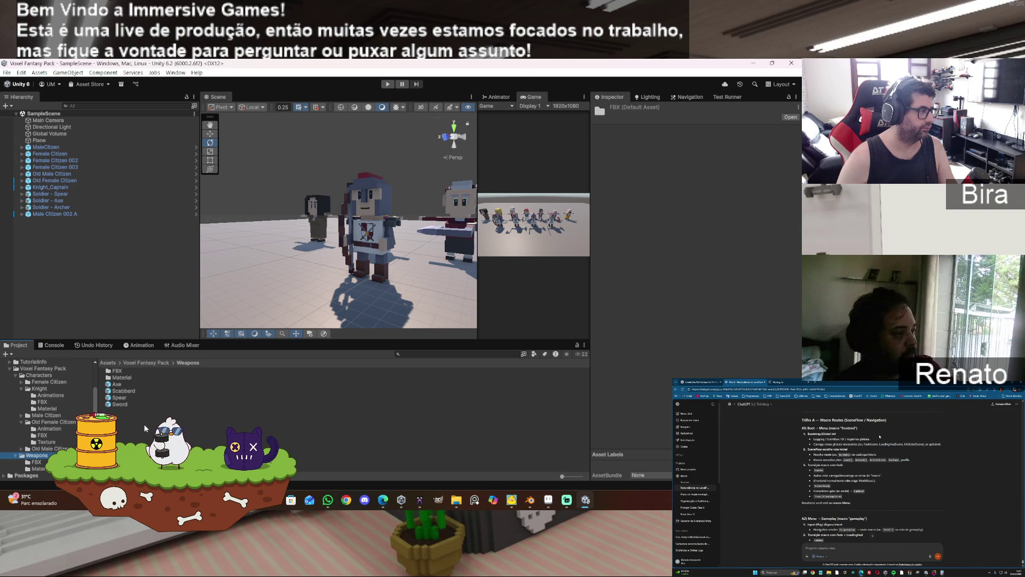
- Expand MaleCitizen_002_A and select the hand-held Bow to inspect its rotation (X -90, Z 180) and 0.01 scale
{"action": "left_click", "coordinate": [21, 214]}
{"action": "left_click", "coordinate": [25, 221]}
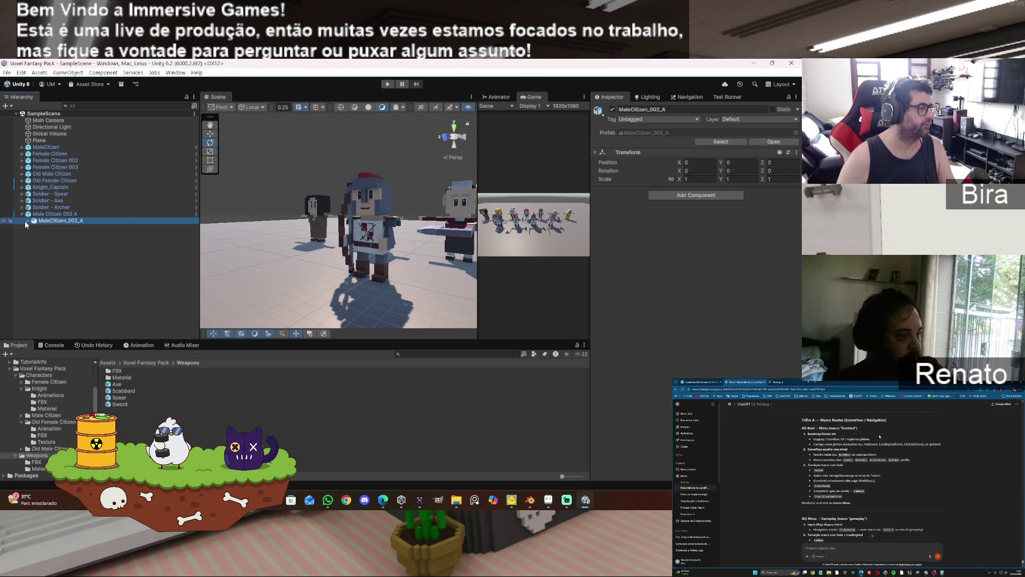
{"action": "left_click", "coordinate": [28, 220]}
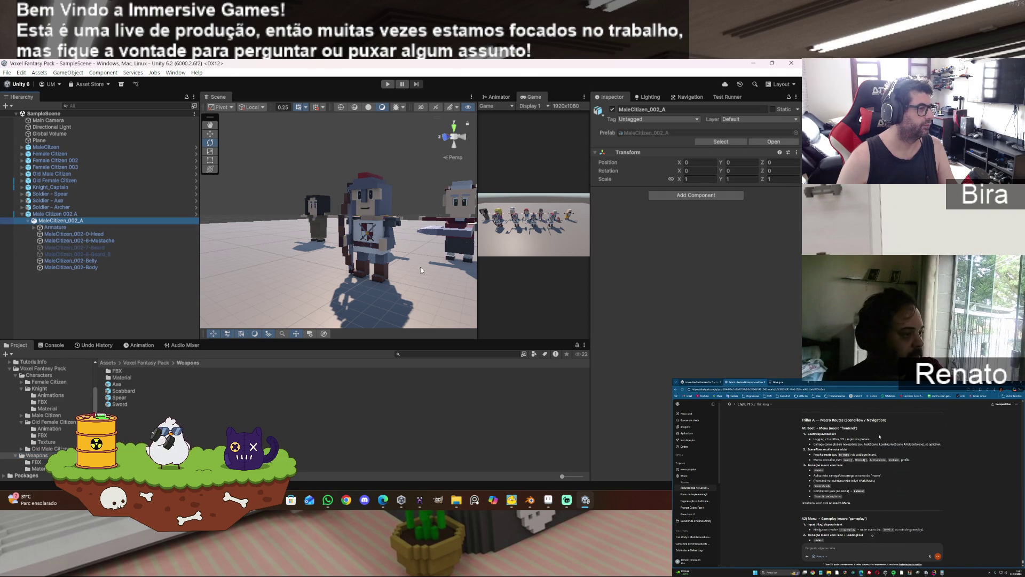
{"action": "left_click", "coordinate": [342, 232]}
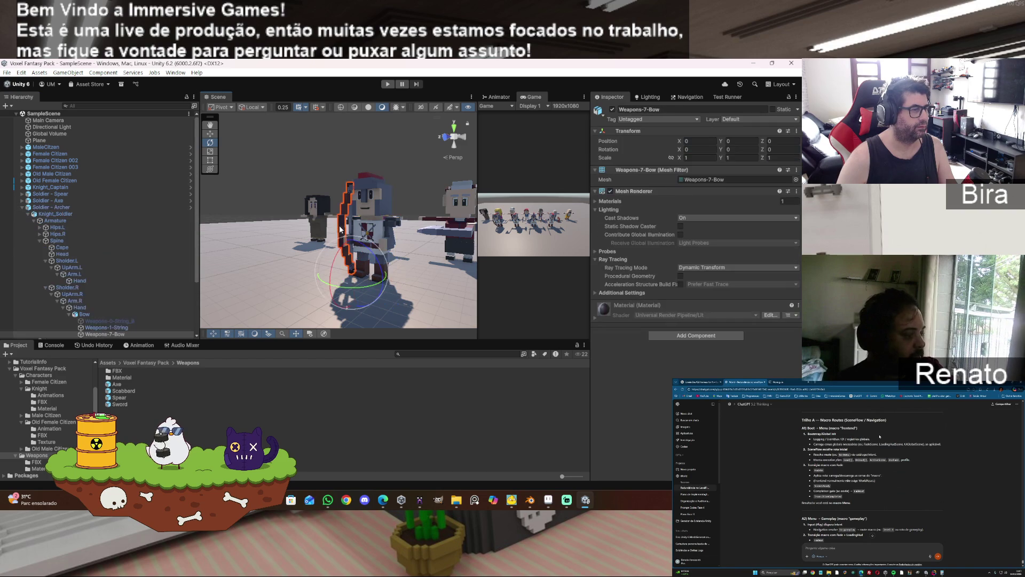
{"action": "scroll", "coordinate": [129, 283], "scroll_direction": "down", "scroll_amount": 3}
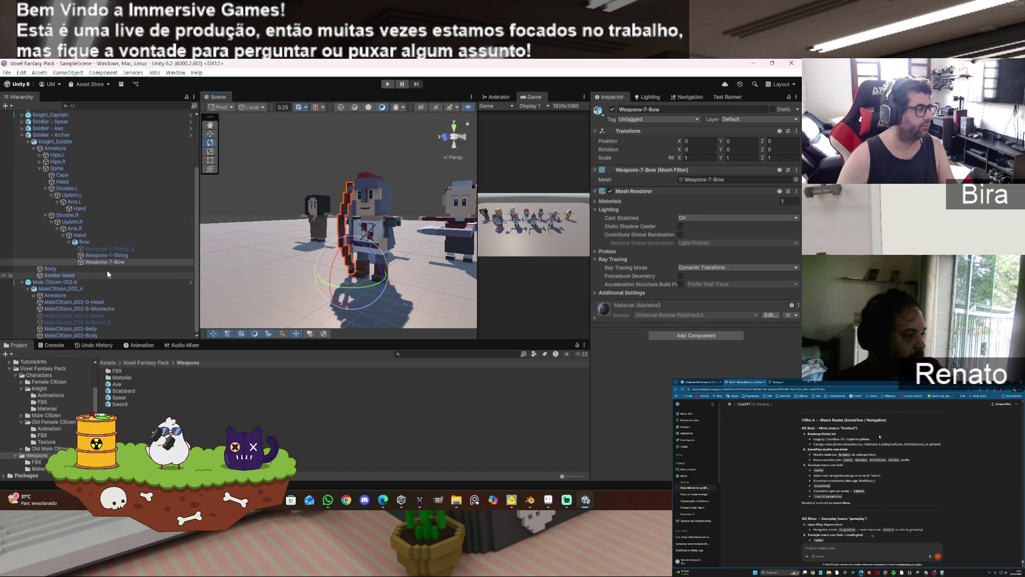
{"action": "left_click", "coordinate": [85, 243]}
{"action": "left_click", "coordinate": [36, 455]}
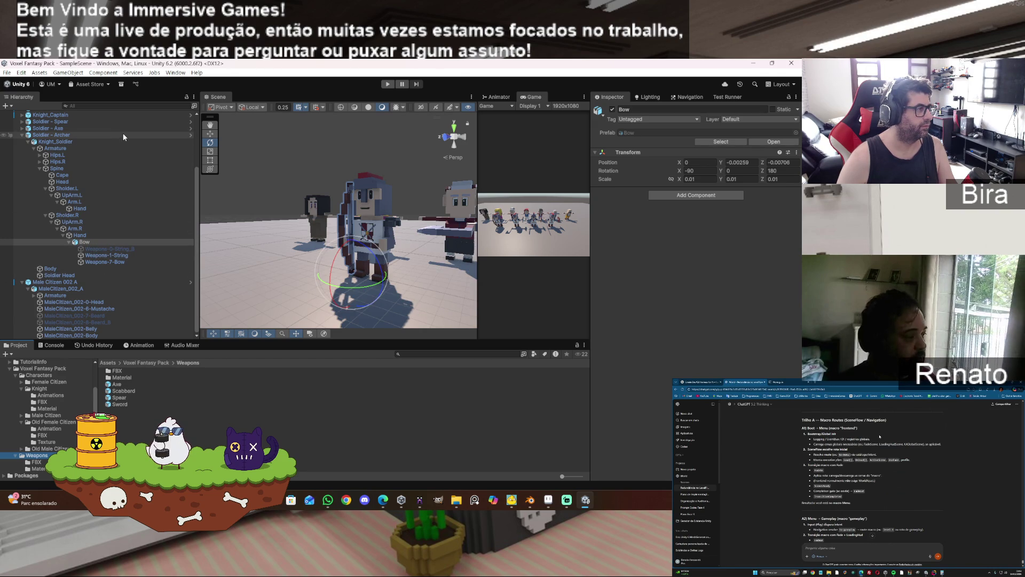
- In the Soldier - Archer Variant prefab, drag the Bow into Weapons to create a Bow prefab
{"action": "left_click", "coordinate": [191, 135]}
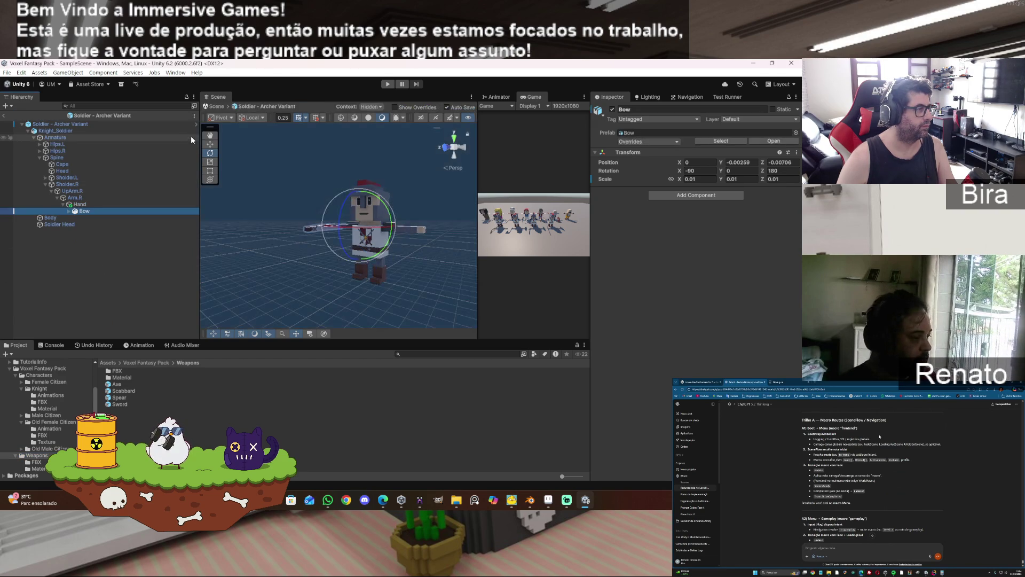
{"action": "left_click", "coordinate": [311, 230]}
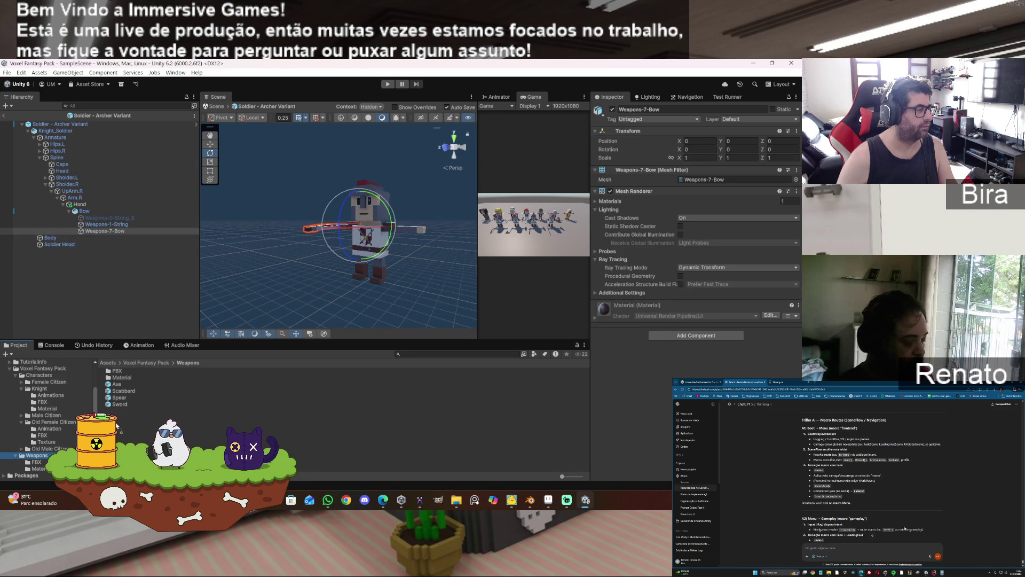
{"action": "left_click_drag", "start_coordinate": [84, 211], "coordinate": [203, 443]}
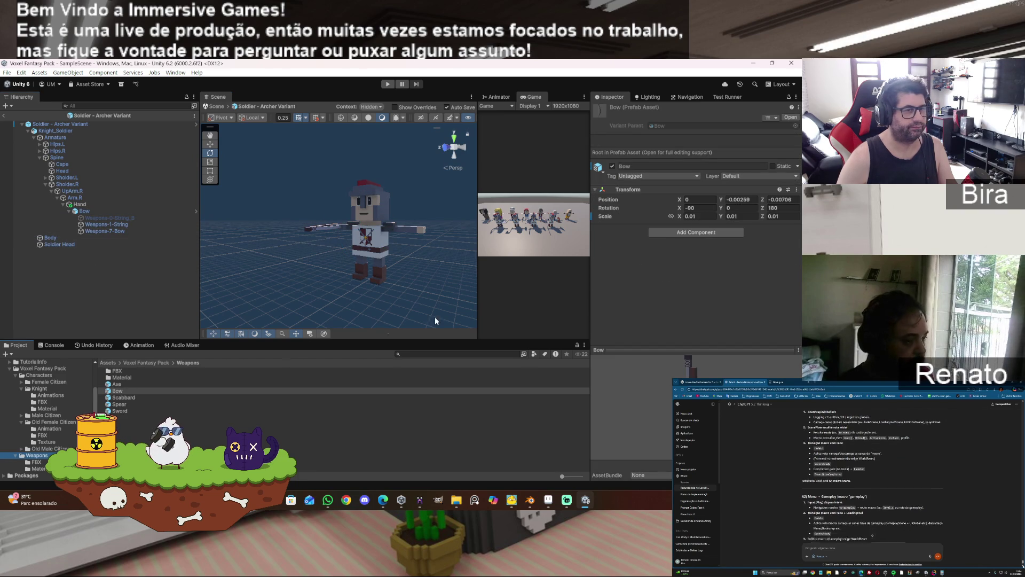
- Try zeroing the Bow's Position Y and Z, undo it, and exit prefab mode
{"action": "left_click", "coordinate": [745, 198]}
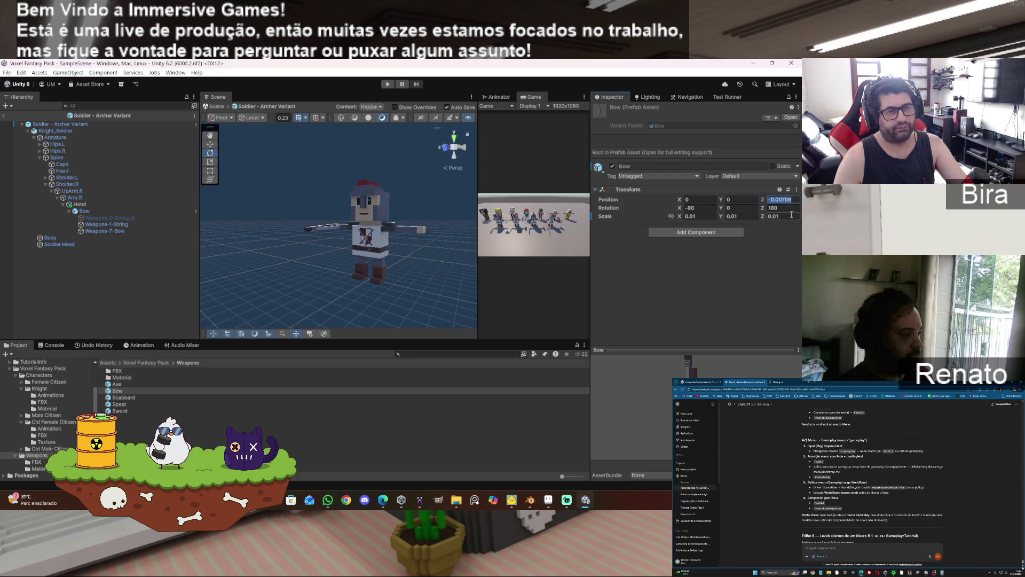
{"action": "type", "text": "0"}
{"action": "left_click", "coordinate": [101, 212]}
{"action": "left_click", "coordinate": [750, 162]}
{"action": "type", "text": "0"}
{"action": "key", "text": "Tab"}
{"action": "type", "text": "0"}
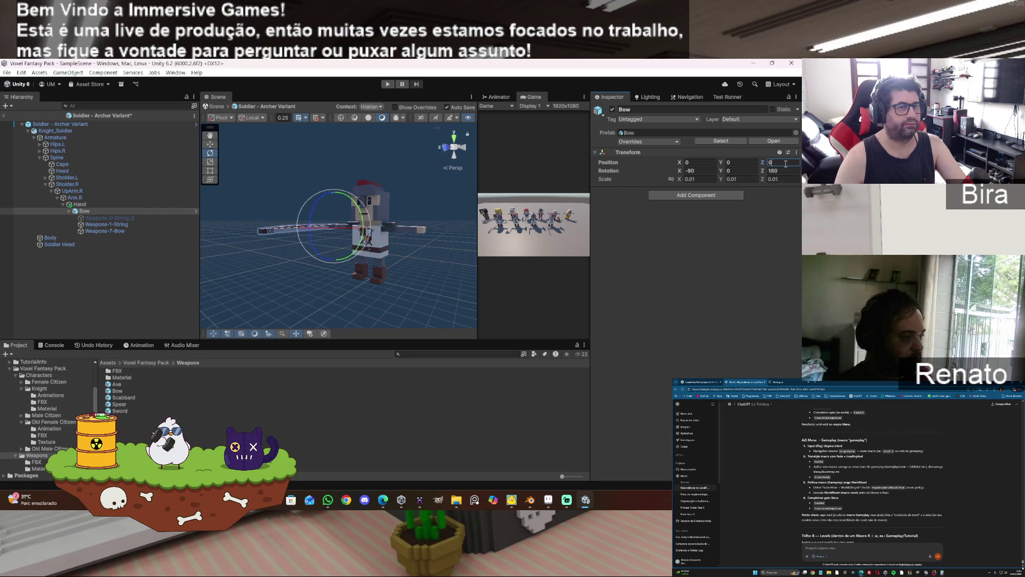
{"action": "scroll", "coordinate": [356, 256], "scroll_direction": "up", "scroll_amount": 3}
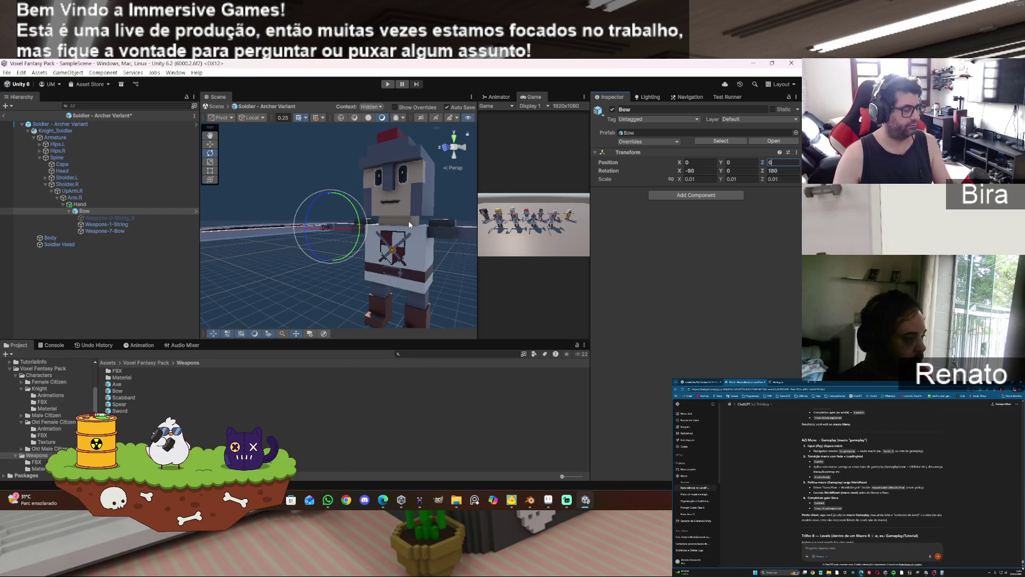
{"action": "key", "text": "ctrl+z"}
{"action": "key", "text": "ctrl+z"}
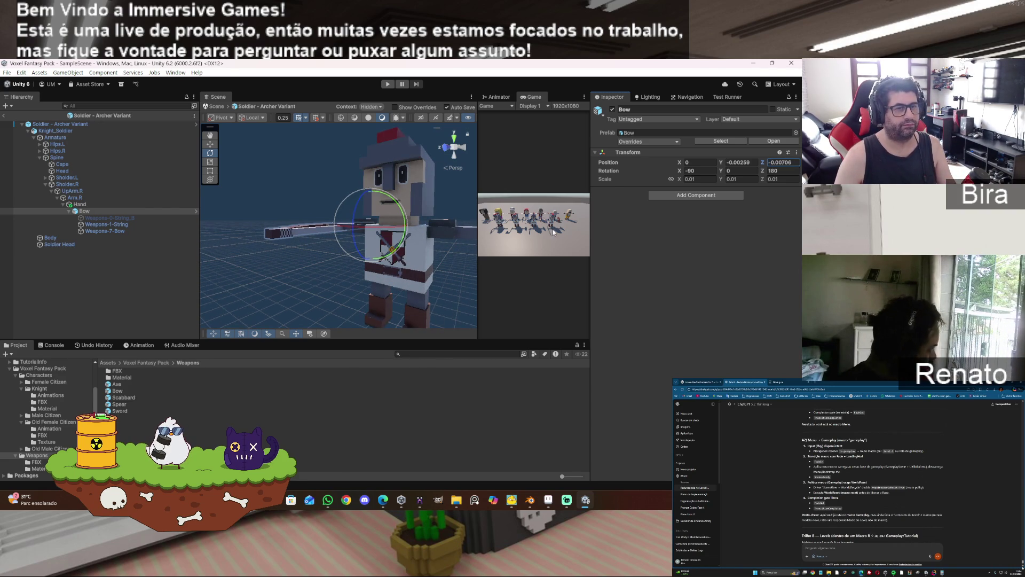
{"action": "left_click", "coordinate": [674, 233]}
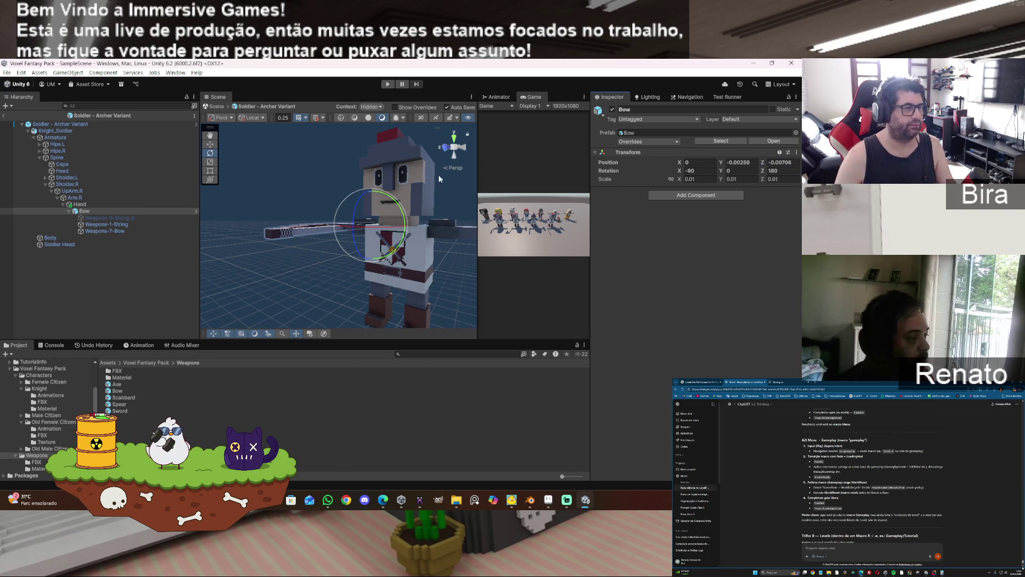
{"action": "left_click", "coordinate": [4, 122]}
{"action": "left_click", "coordinate": [4, 116]}
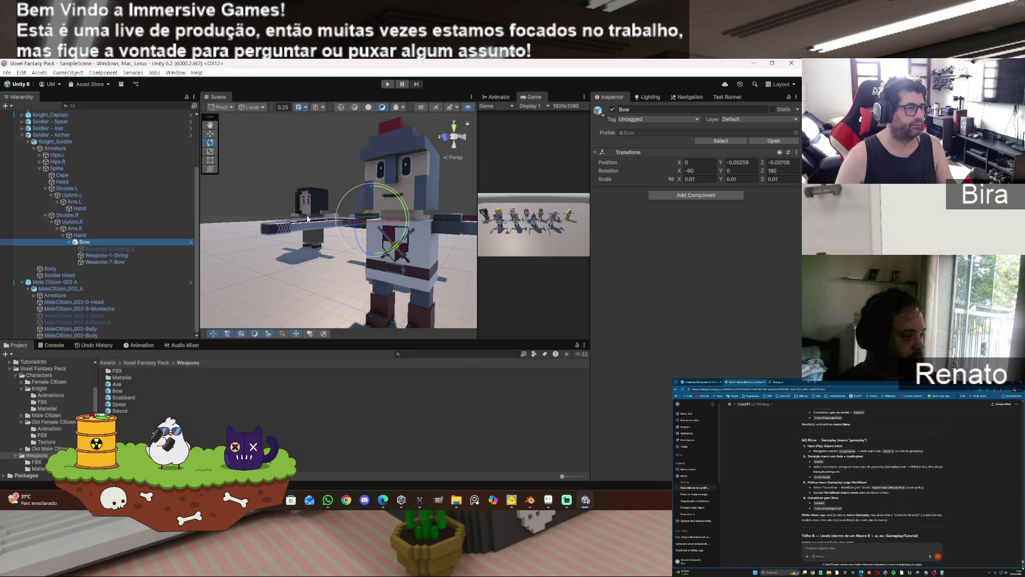
- Open the Weapons > FBX folder in the Project panel, showing Quilver beside Axe, Bow, Spear and Sword
{"action": "left_click", "coordinate": [319, 267]}
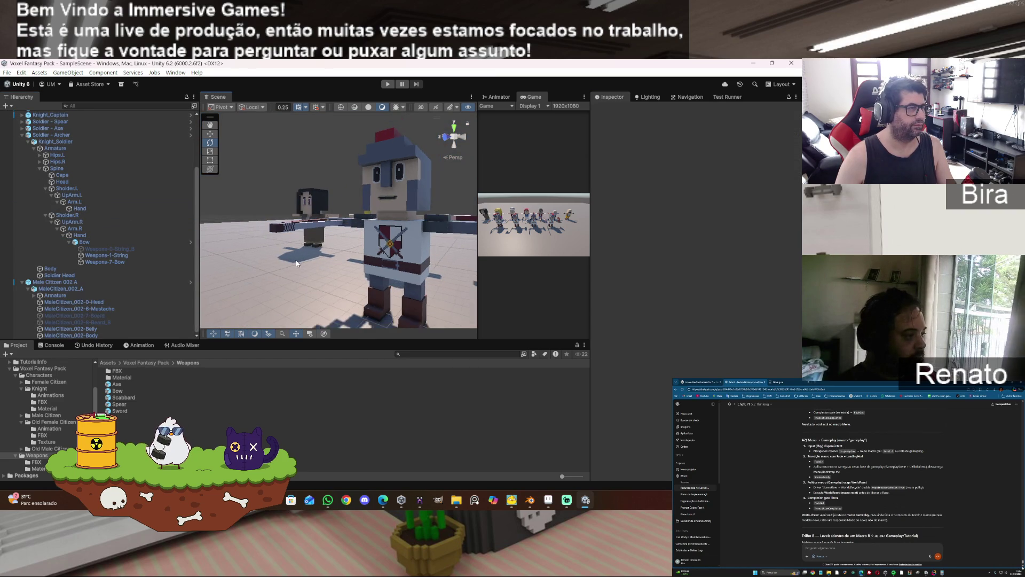
{"action": "scroll", "coordinate": [297, 263], "scroll_direction": "down", "scroll_amount": 2}
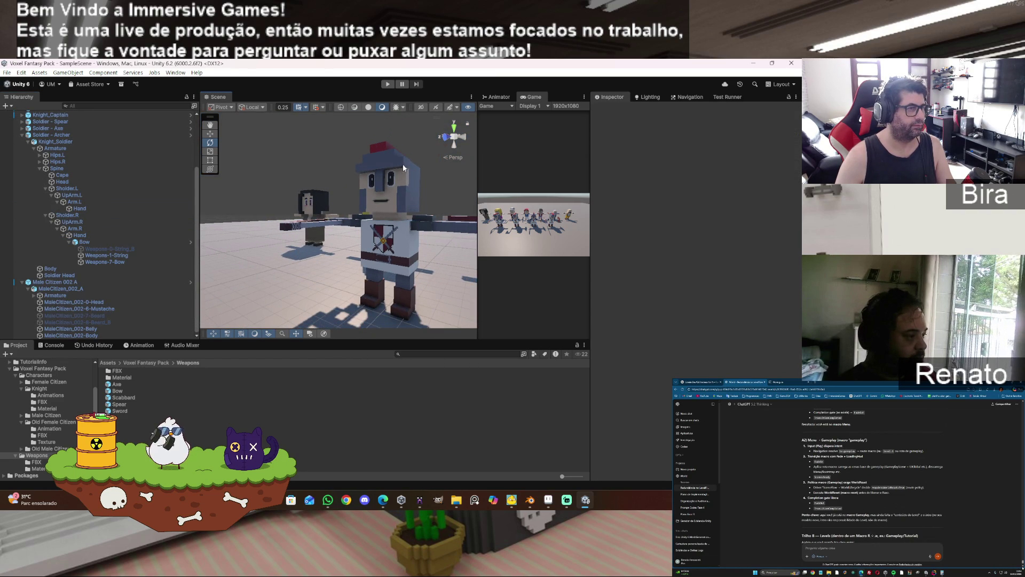
{"action": "mouse_move", "coordinate": [307, 269]}
{"action": "left_mouse_down"}
{"action": "mouse_move", "coordinate": [442, 212]}
{"action": "mouse_move", "coordinate": [417, 342]}
{"action": "mouse_move", "coordinate": [437, 333]}
{"action": "mouse_move", "coordinate": [385, 288]}
{"action": "mouse_move", "coordinate": [299, 320]}
{"action": "left_mouse_up"}
{"action": "left_click", "coordinate": [142, 345]}
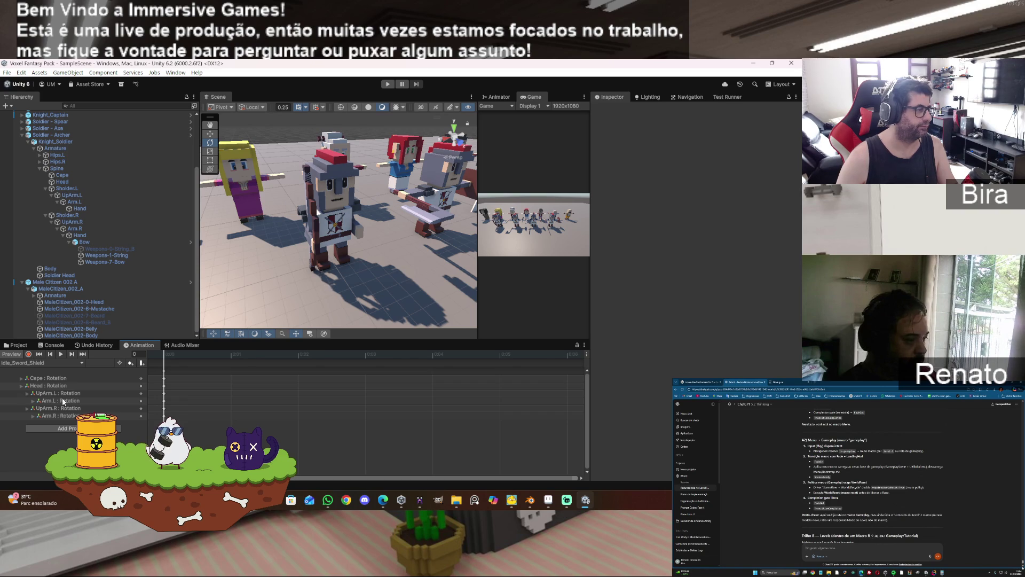
{"action": "left_click", "coordinate": [19, 346]}
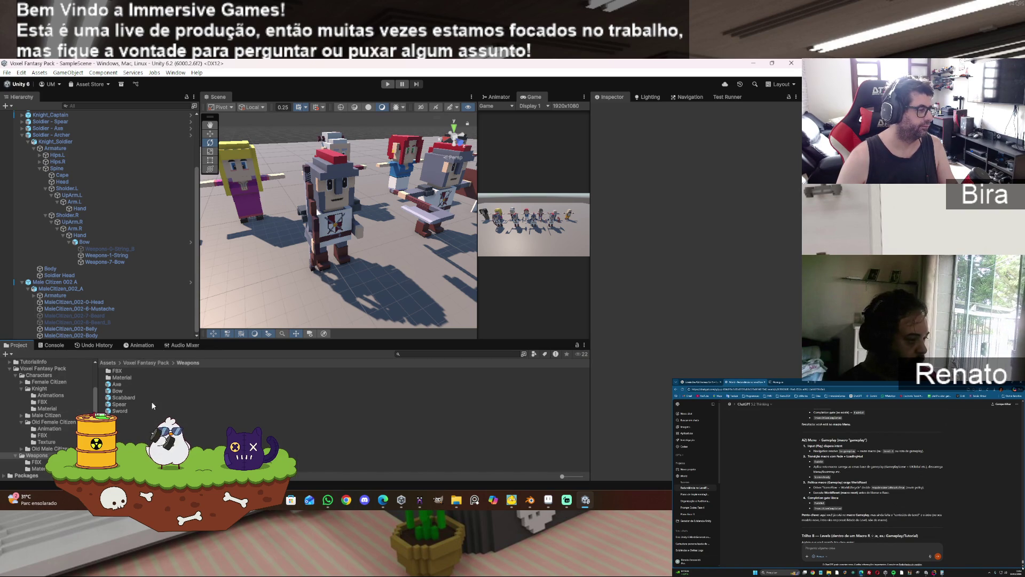
{"action": "left_click", "coordinate": [117, 371]}
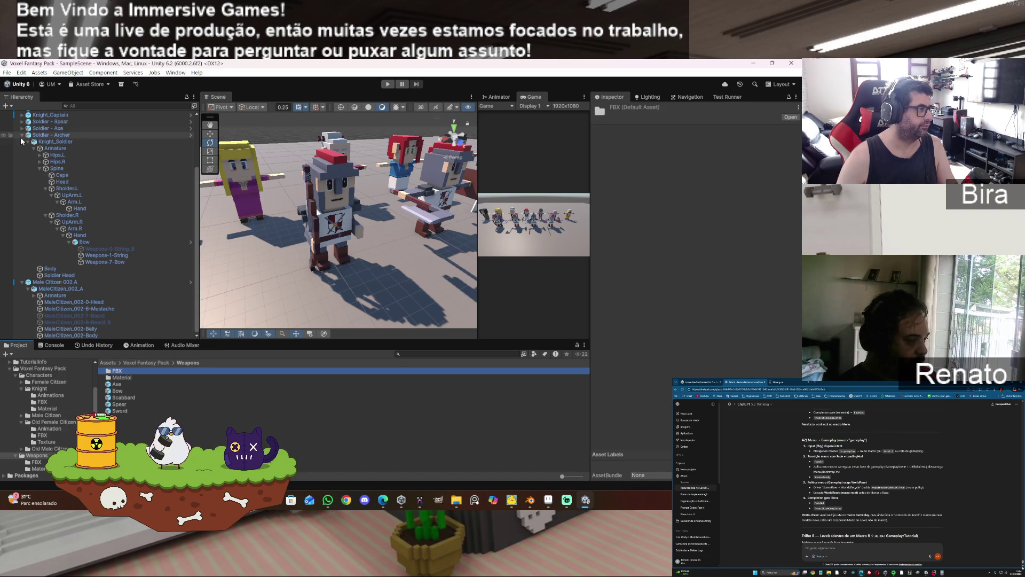
{"action": "double_click", "coordinate": [127, 372]}
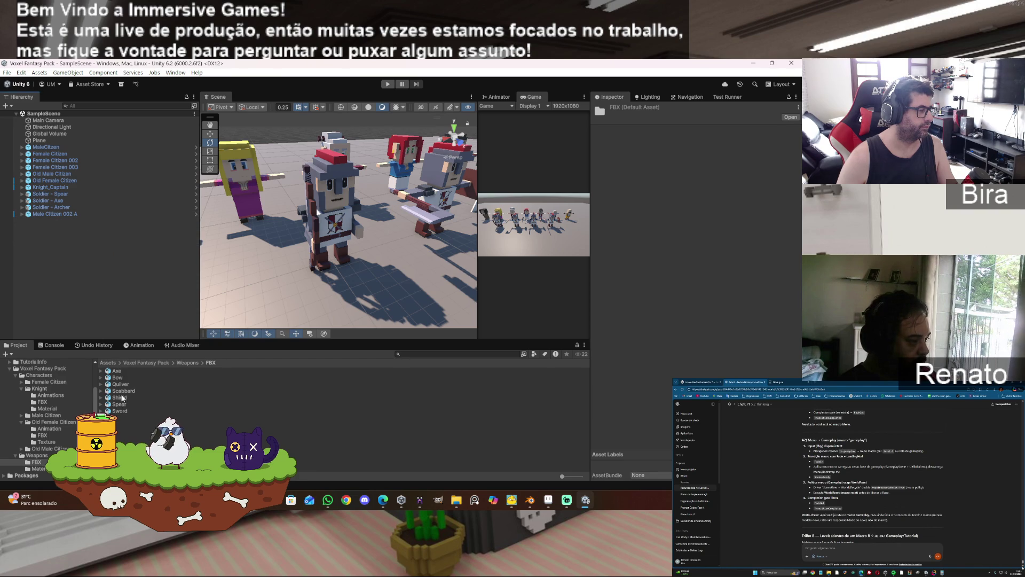
- Drag Quilver into the scene and move it up to Y ≈ 0.425 behind the knight's back
{"action": "scroll", "coordinate": [49, 417], "scroll_direction": "up", "scroll_amount": 1}
{"action": "left_click_drag", "start_coordinate": [54, 270], "coordinate": [54, 270]}
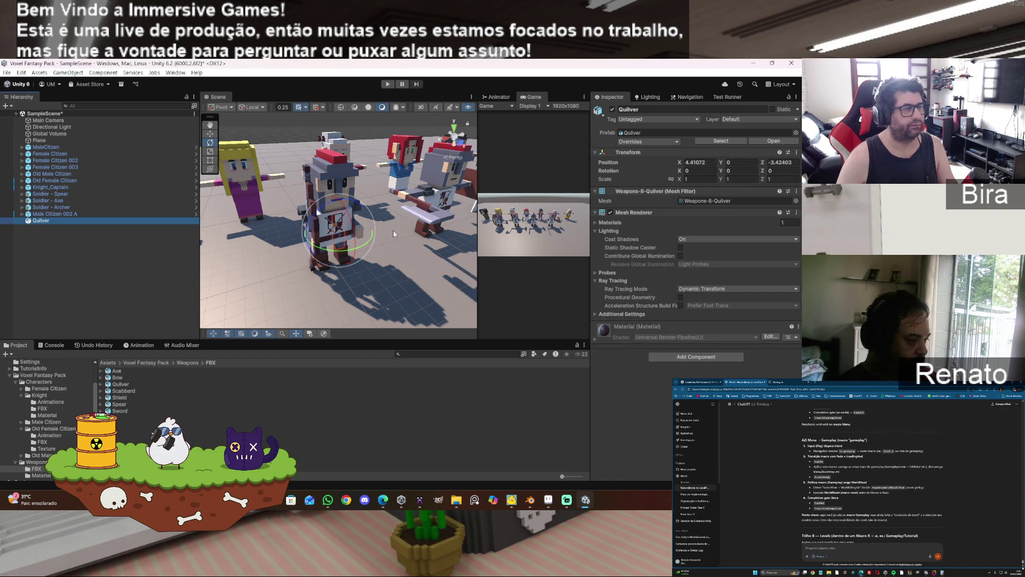
{"action": "left_click", "coordinate": [211, 134]}
{"action": "mouse_move", "coordinate": [355, 247]}
{"action": "left_mouse_down"}
{"action": "mouse_move", "coordinate": [353, 288]}
{"action": "mouse_move", "coordinate": [332, 291]}
{"action": "left_mouse_up"}
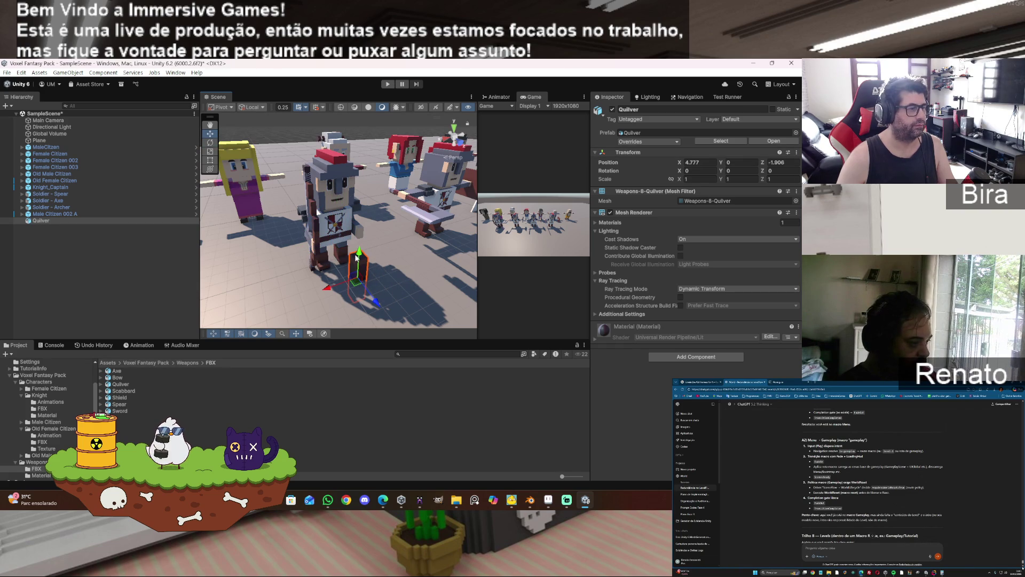
{"action": "left_click_drag", "start_coordinate": [361, 257], "coordinate": [371, 234]}
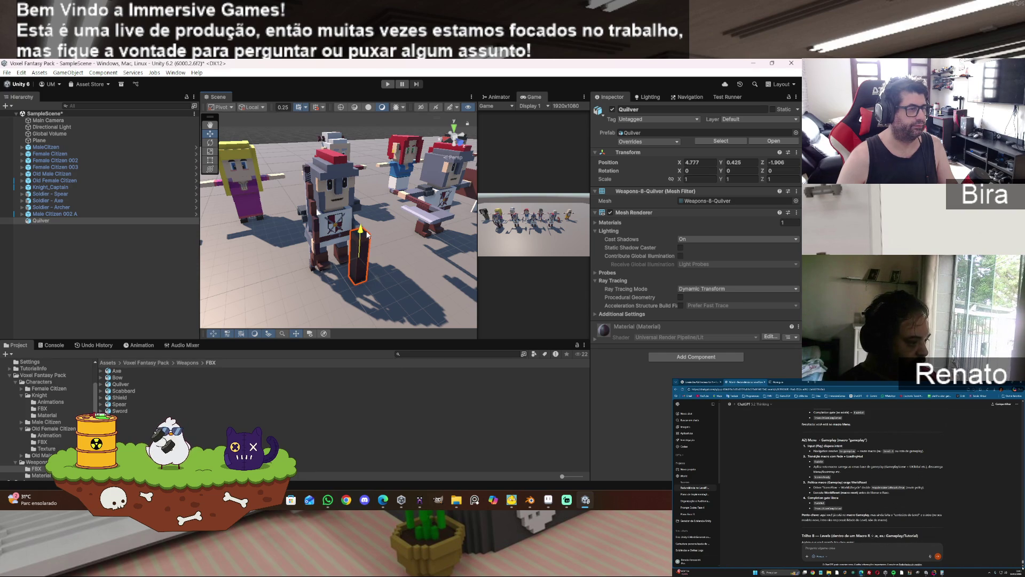
{"action": "mouse_move", "coordinate": [380, 281]}
{"action": "left_mouse_down"}
{"action": "mouse_move", "coordinate": [352, 250]}
{"action": "mouse_move", "coordinate": [481, 287]}
{"action": "mouse_move", "coordinate": [588, 267]}
{"action": "left_mouse_up"}
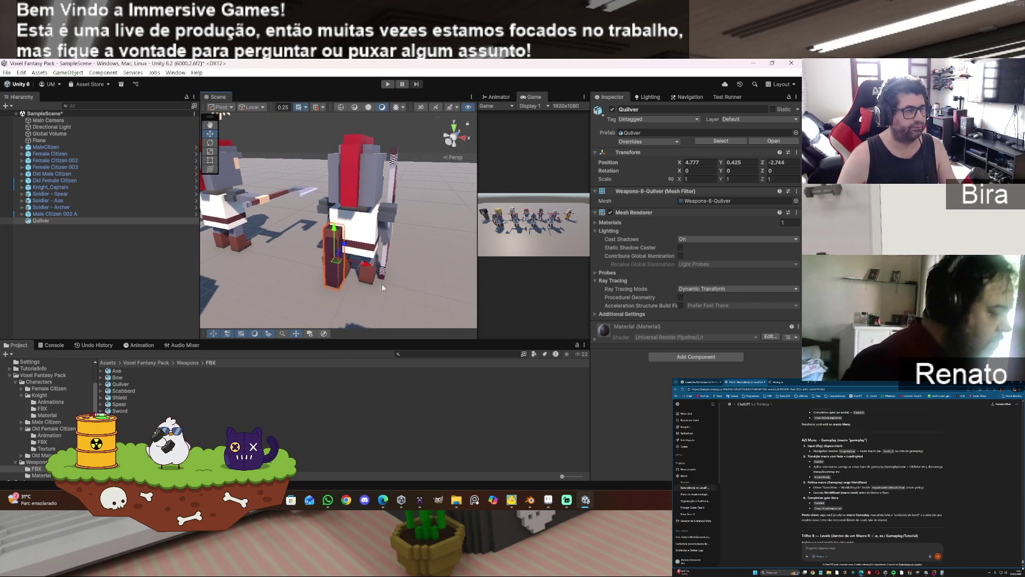
{"action": "mouse_move", "coordinate": [337, 246]}
{"action": "left_mouse_down"}
{"action": "mouse_move", "coordinate": [350, 240]}
{"action": "mouse_move", "coordinate": [344, 247]}
{"action": "mouse_move", "coordinate": [373, 271]}
{"action": "mouse_move", "coordinate": [427, 279]}
{"action": "mouse_move", "coordinate": [429, 236]}
{"action": "mouse_move", "coordinate": [406, 243]}
{"action": "mouse_move", "coordinate": [414, 246]}
{"action": "mouse_move", "coordinate": [355, 237]}
{"action": "left_mouse_up"}
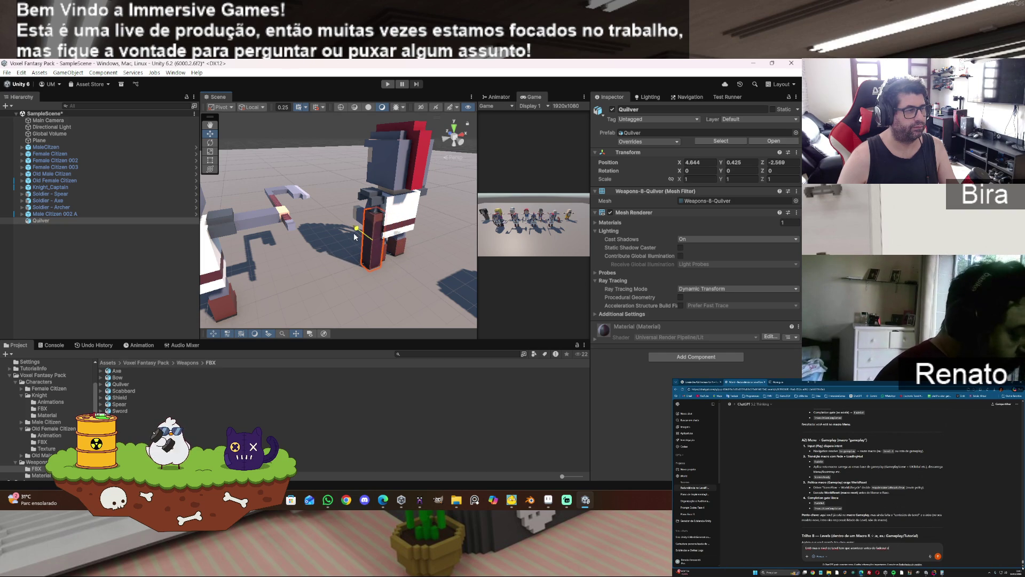
{"action": "left_click", "coordinate": [530, 499]}
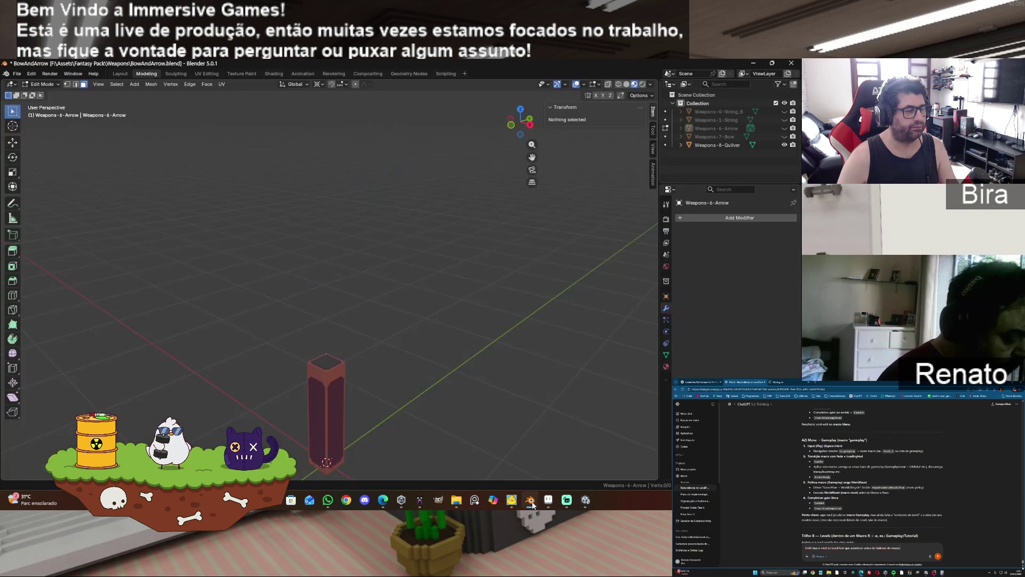
- Select the Weapons-8-Quilver object and enter Edit Mode on its mesh
{"action": "mouse_move", "coordinate": [520, 122]}
{"action": "left_mouse_down"}
{"action": "mouse_move", "coordinate": [499, 123]}
{"action": "mouse_move", "coordinate": [325, 397]}
{"action": "left_mouse_up"}
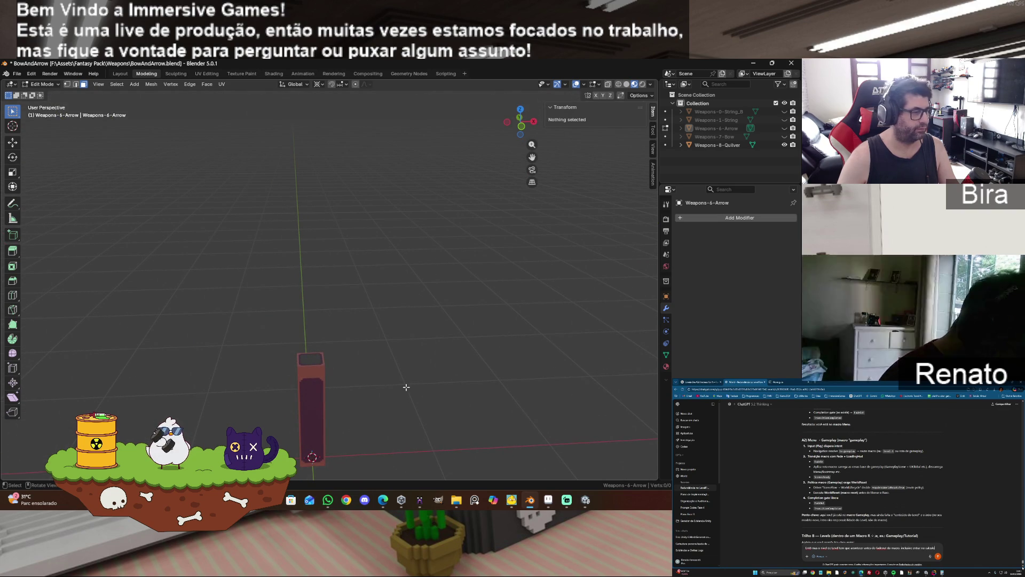
{"action": "key", "text": "Tab"}
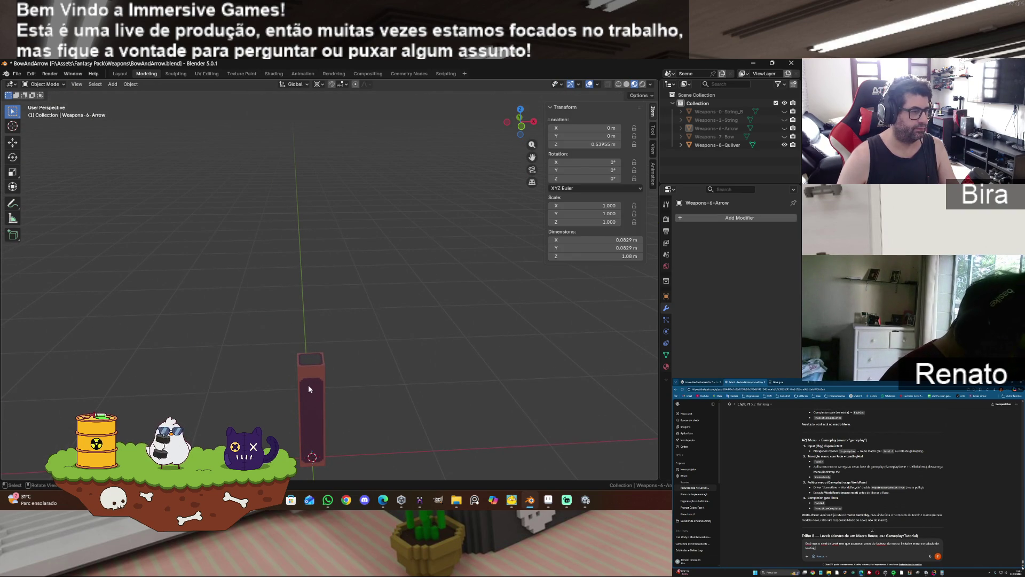
{"action": "left_click", "coordinate": [388, 373]}
{"action": "key", "text": "Tab"}
{"action": "right_click", "coordinate": [289, 386]}
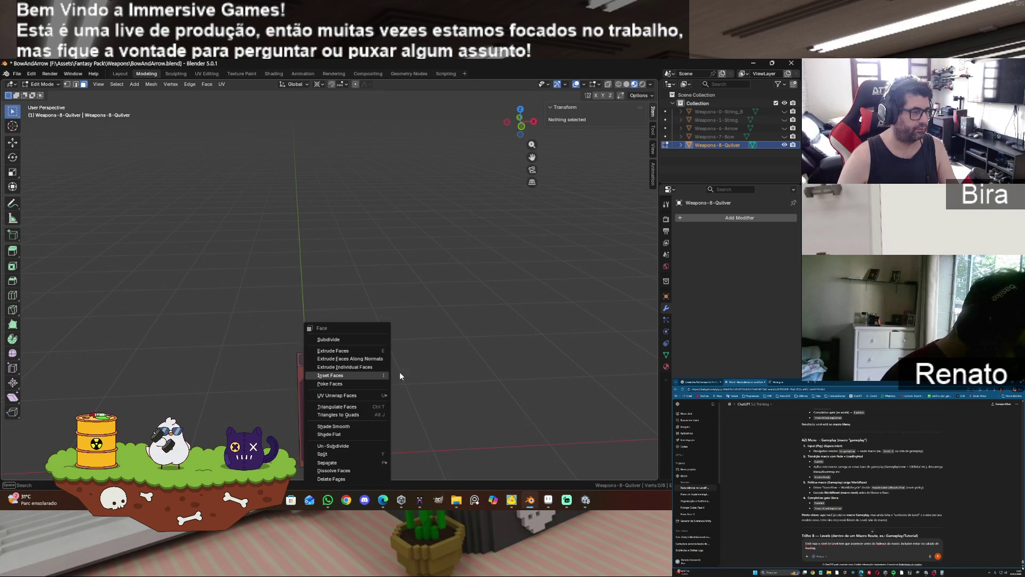
{"action": "mouse_move", "coordinate": [528, 133]}
{"action": "left_mouse_down"}
{"action": "mouse_move", "coordinate": [543, 131]}
{"action": "mouse_move", "coordinate": [481, 128]}
{"action": "left_mouse_up"}
{"action": "left_click", "coordinate": [299, 375]}
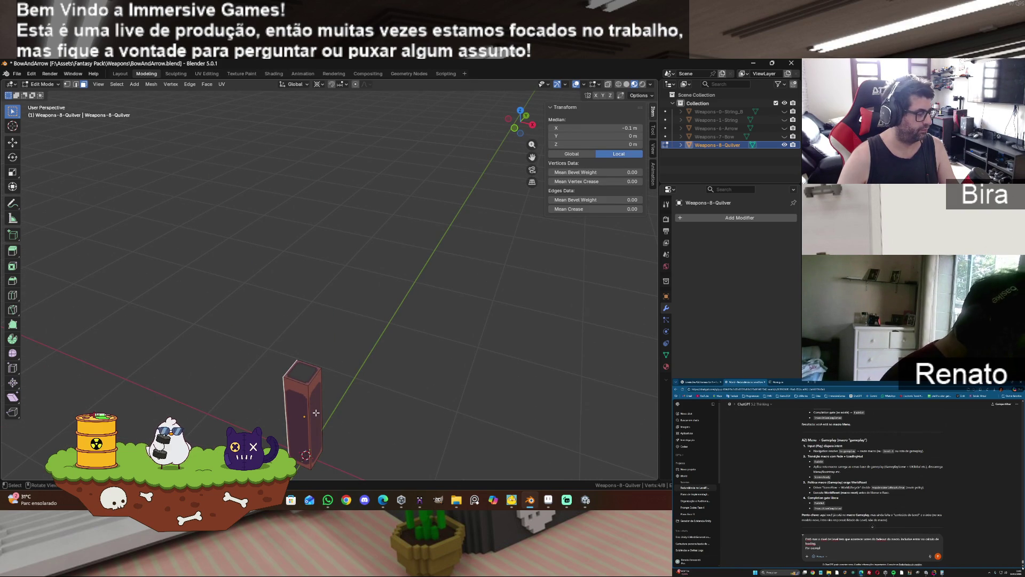
- Scale the whole quiver mesh along X to about 0.665 of its width
{"action": "key", "text": "a"}
{"action": "key", "text": "s"}
{"action": "key", "text": "x"}
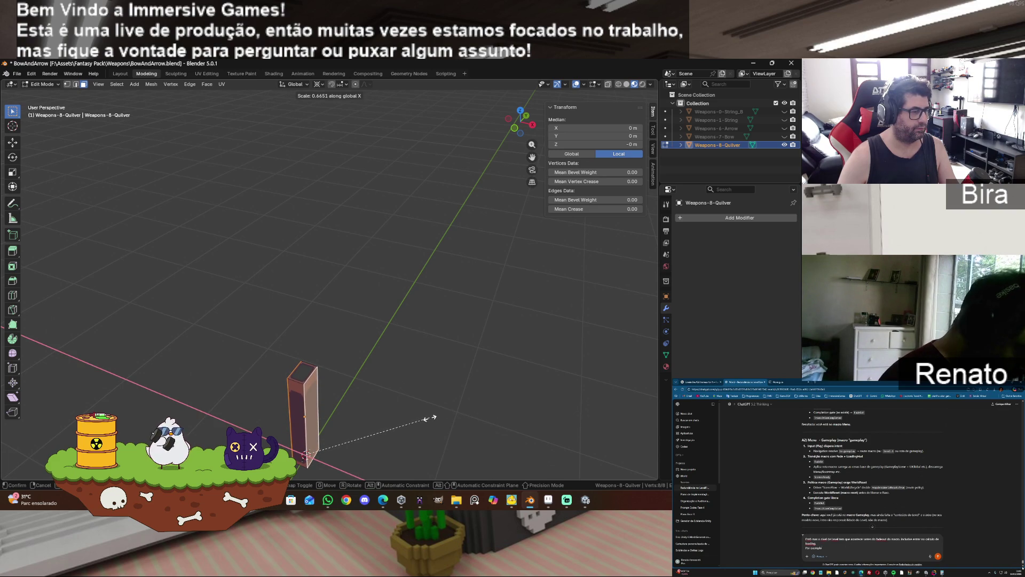
{"action": "left_click", "coordinate": [430, 418]}
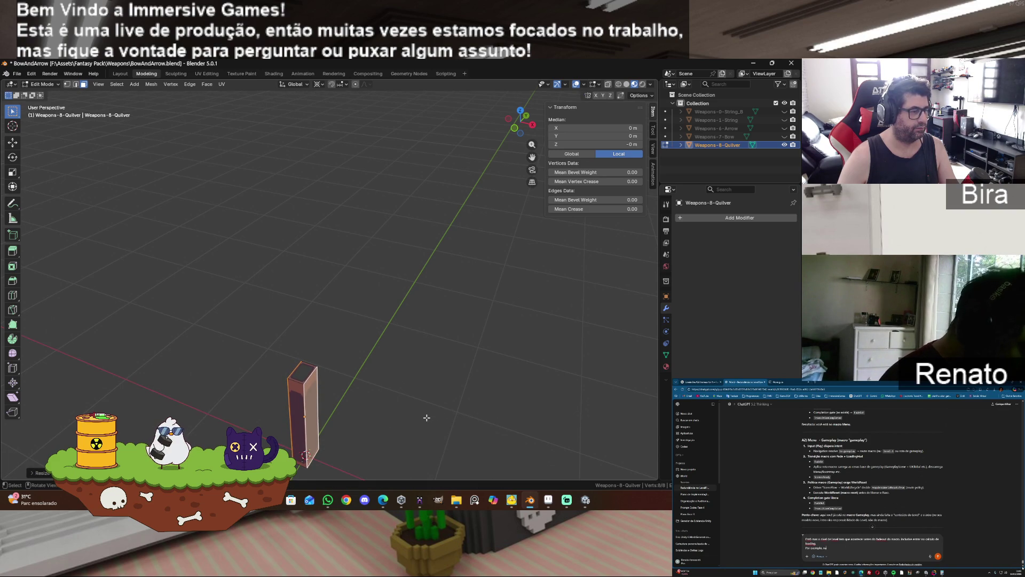
- Save BowAndArrow.blend
{"action": "left_click", "coordinate": [16, 75]}
{"action": "left_click", "coordinate": [29, 128]}
{"action": "left_click", "coordinate": [15, 76]}
{"action": "mouse_move", "coordinate": [47, 202]}
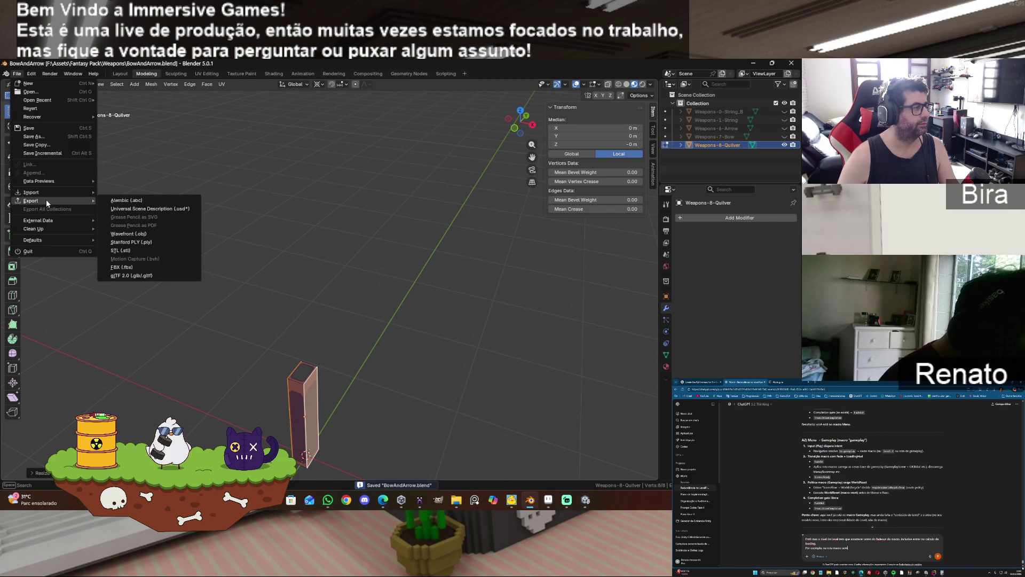
- Unhide Weapons-6-Arrow and select it in Object Mode so it shows above the slimmed quiver
{"action": "key", "text": "Escape"}
{"action": "left_click", "coordinate": [785, 129]}
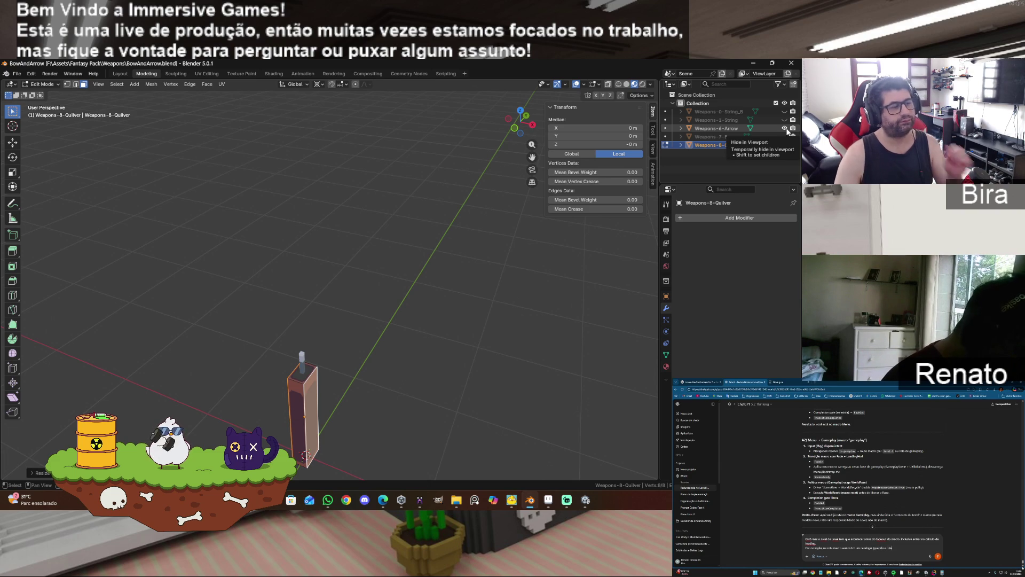
{"action": "left_click", "coordinate": [716, 128]}
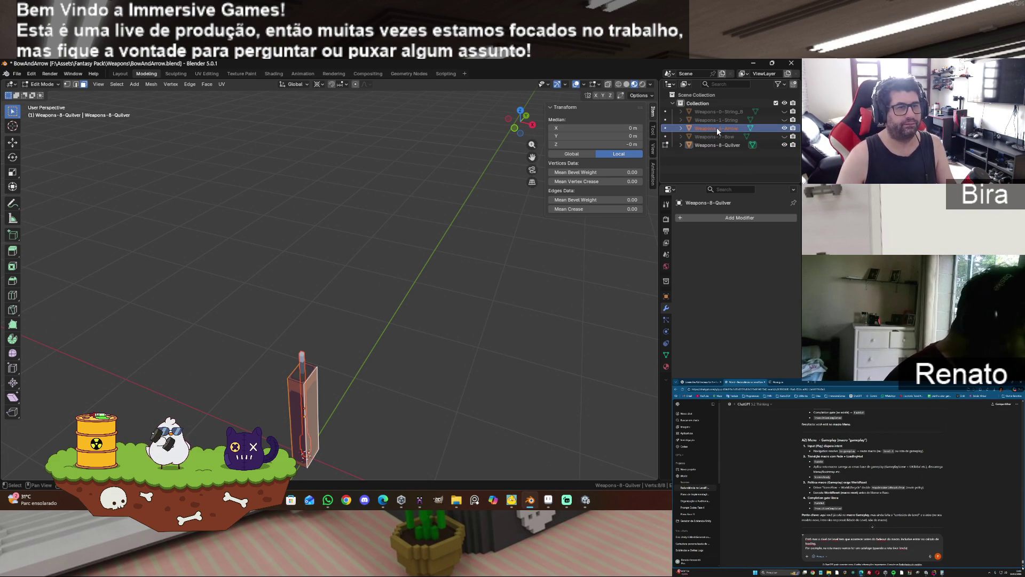
{"action": "key", "text": "Tab"}
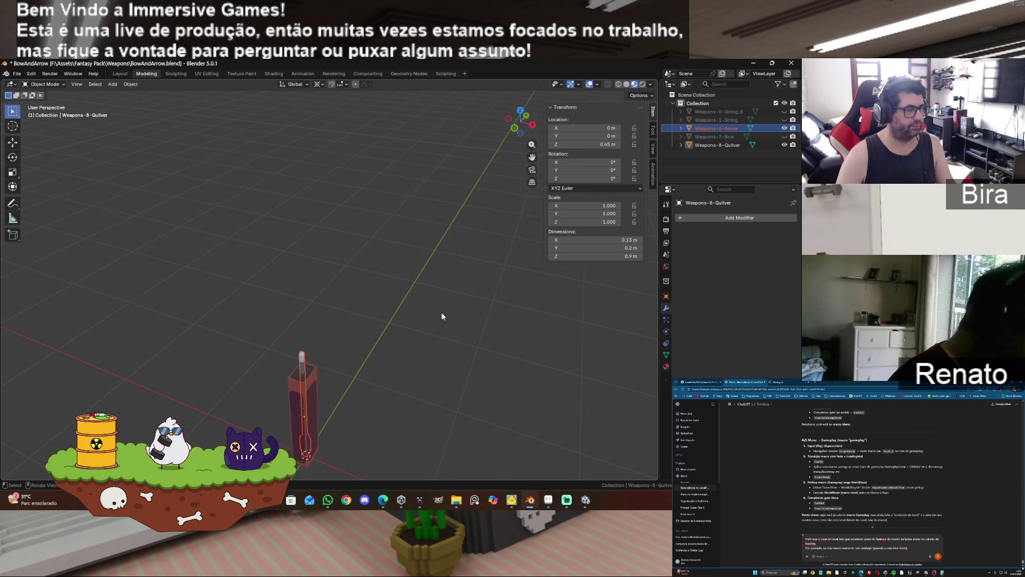
{"action": "left_click", "coordinate": [303, 357]}
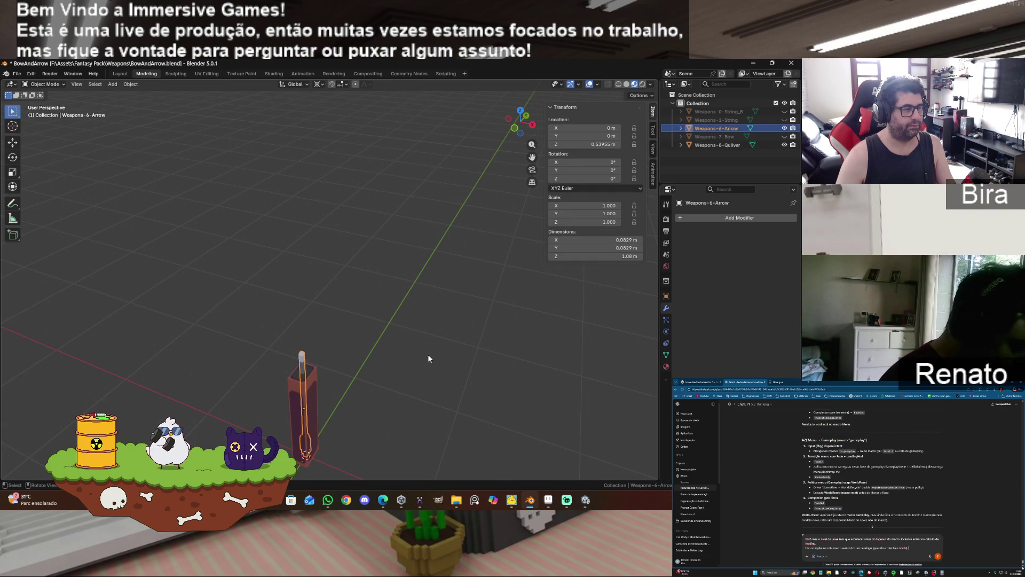
{"action": "key", "text": "Tab"}
{"action": "key", "text": "Tab"}
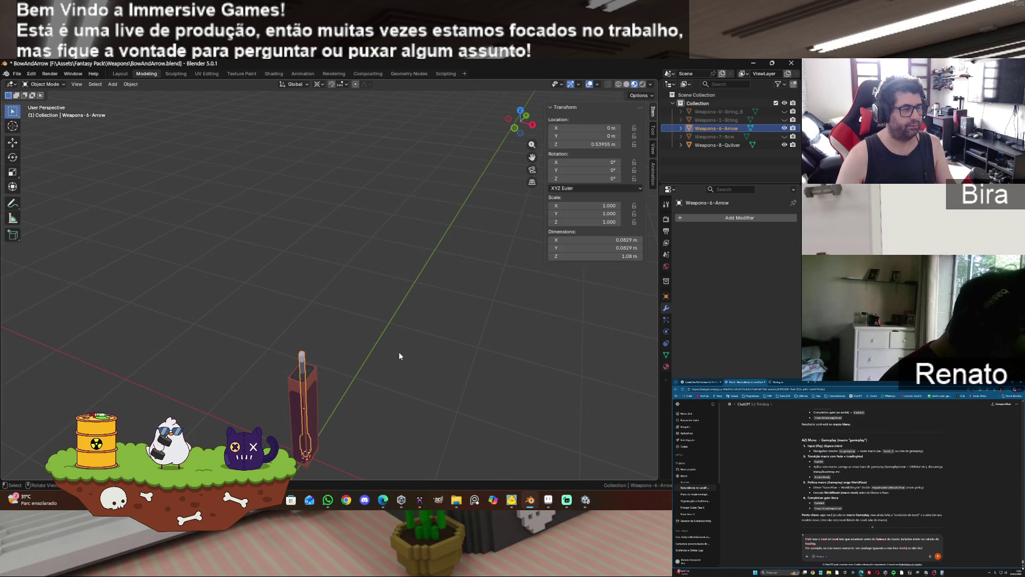
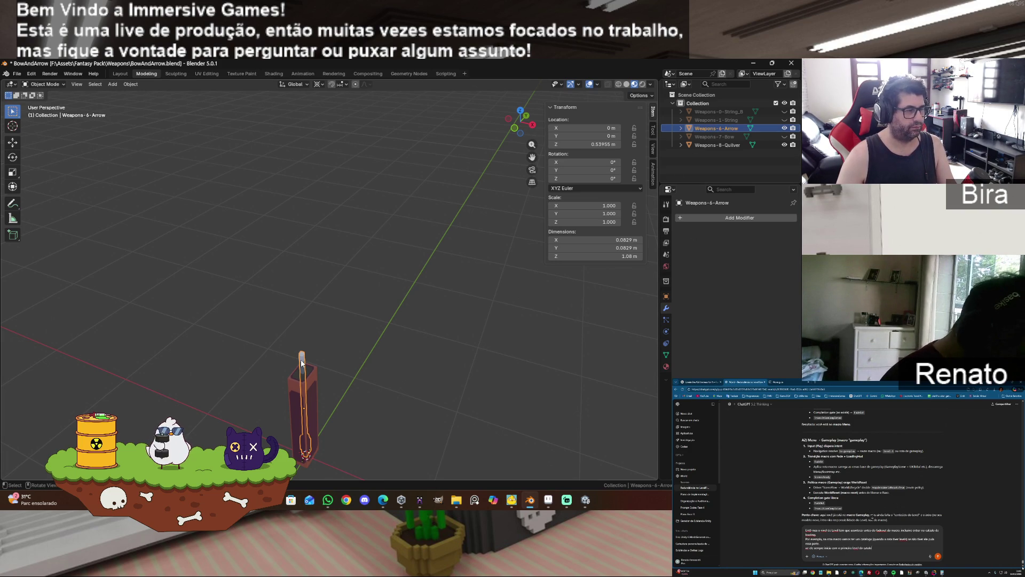
- Duplicate the arrow in place and hide the original arrow
{"action": "key", "text": "shift+d"}
{"action": "right_click", "coordinate": [382, 374]}
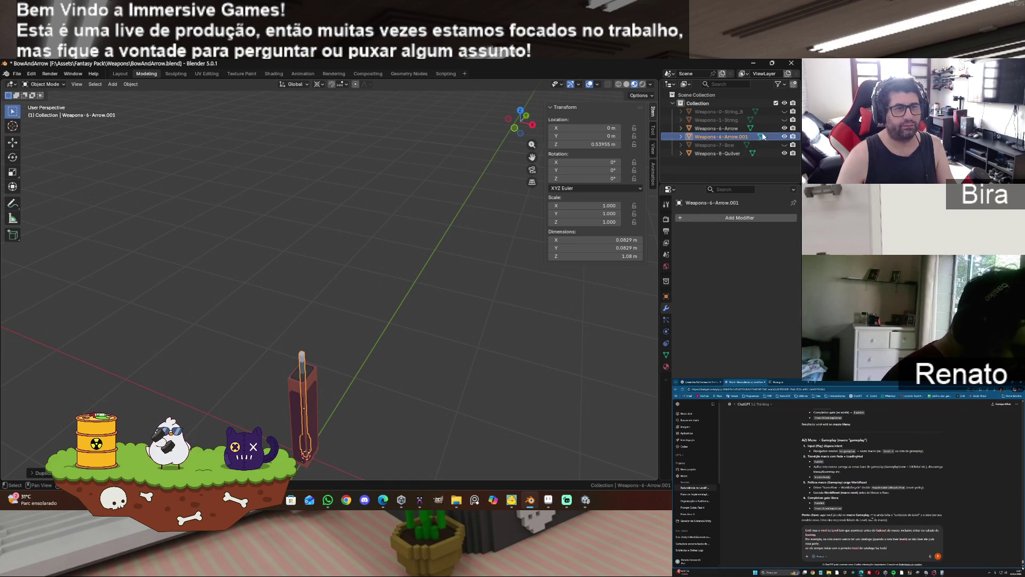
{"action": "left_click", "coordinate": [784, 128]}
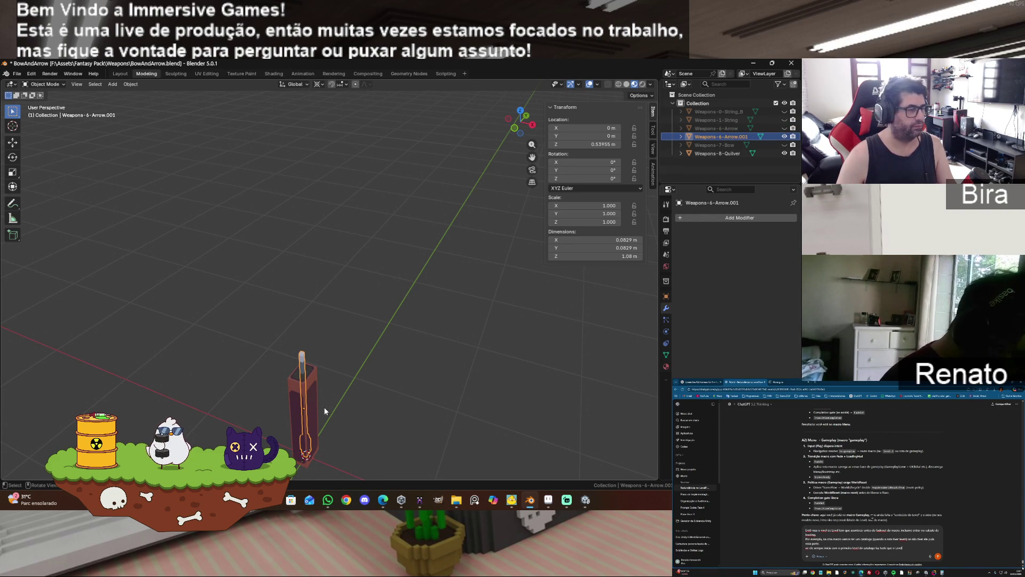
- Flip the arrow copy's whole mesh upside down with two 180° rotations
{"action": "key", "text": "Tab"}
{"action": "key", "text": "a"}
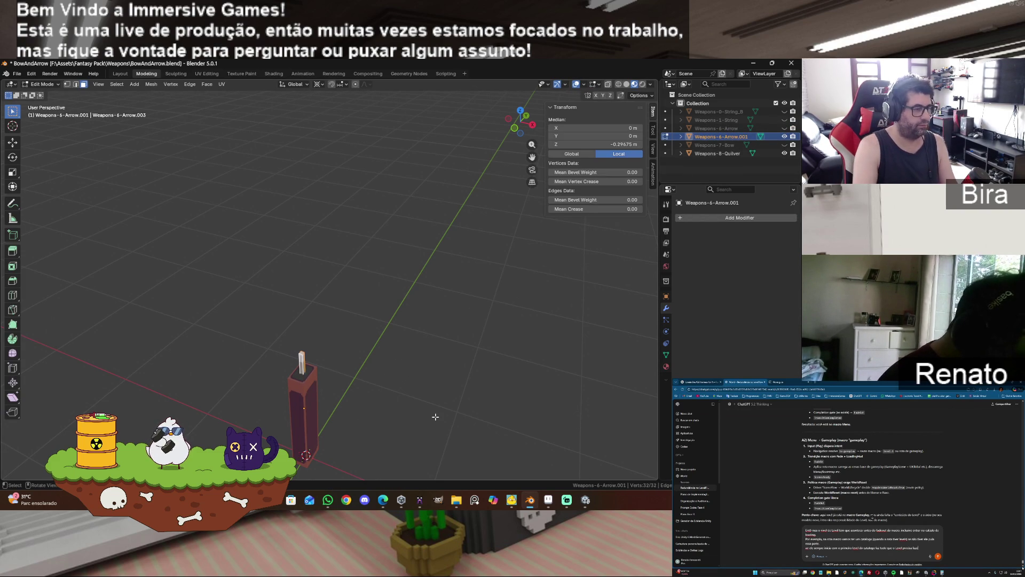
{"action": "type", "text": "r180"}
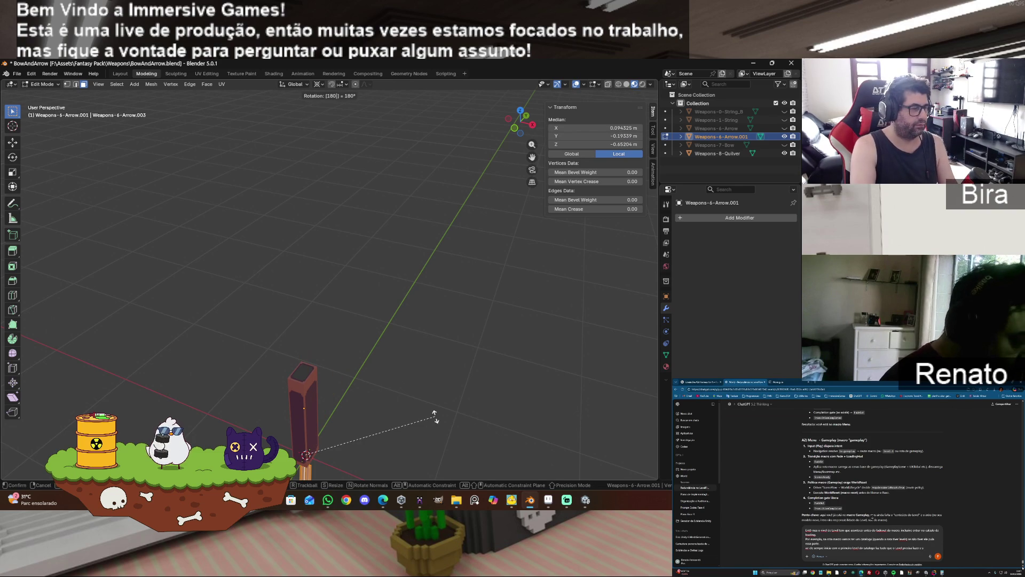
{"action": "key", "text": "Return"}
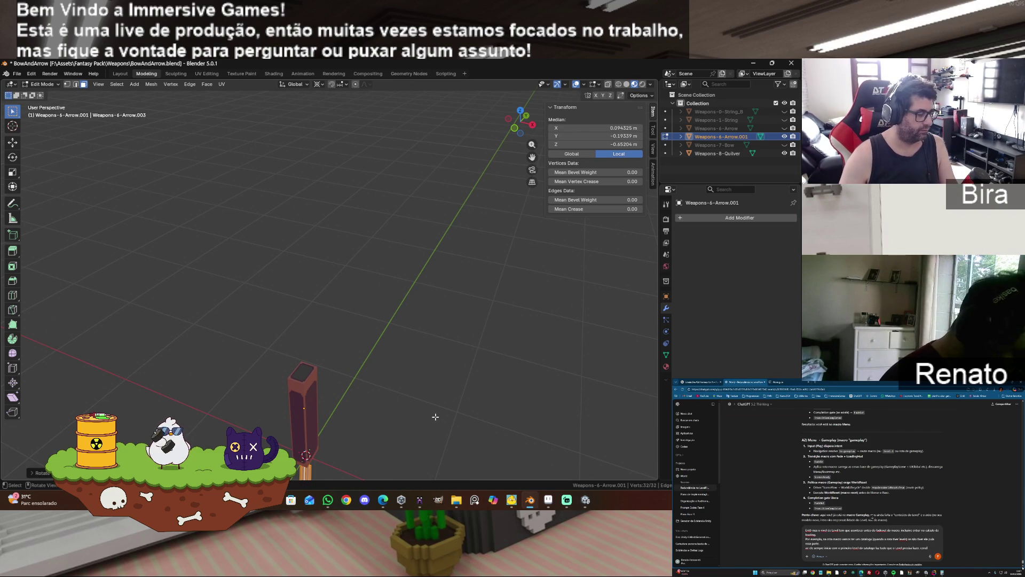
{"action": "type", "text": "r"}
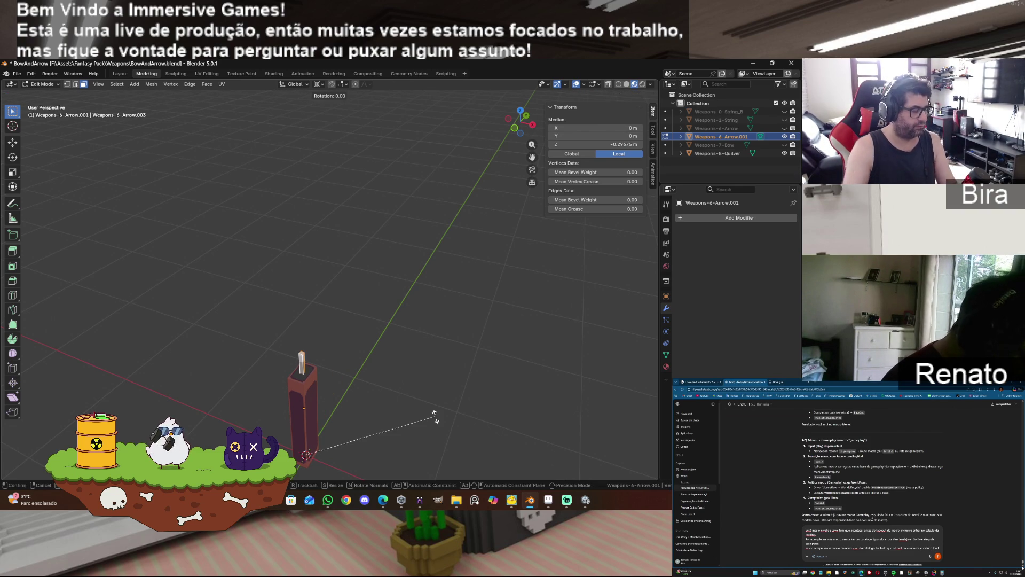
{"action": "type", "text": "180"}
{"action": "key", "text": "Return"}
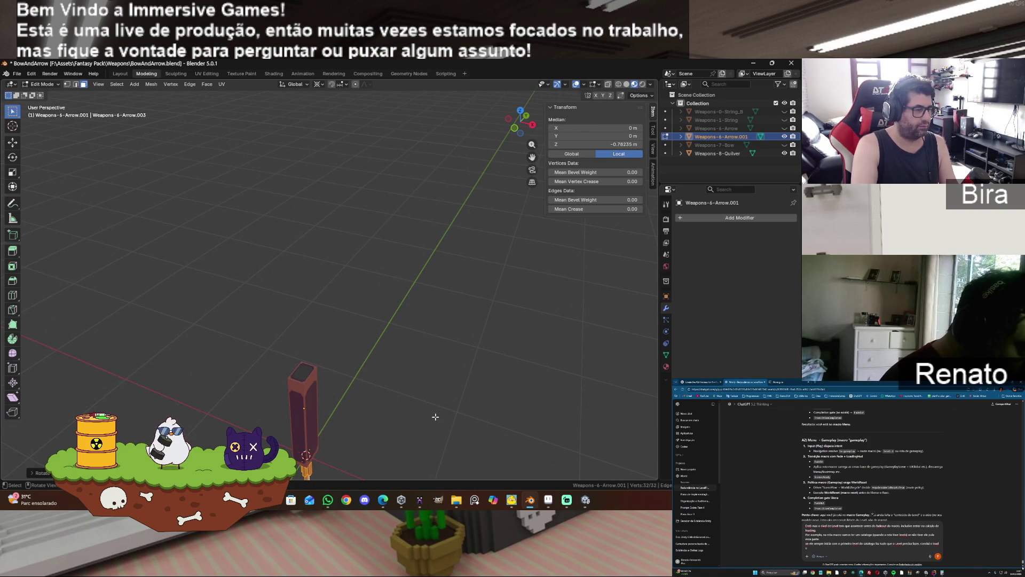
- Raise the flipped arrow along Z so its end sticks out above the quiver
{"action": "key", "text": "g"}
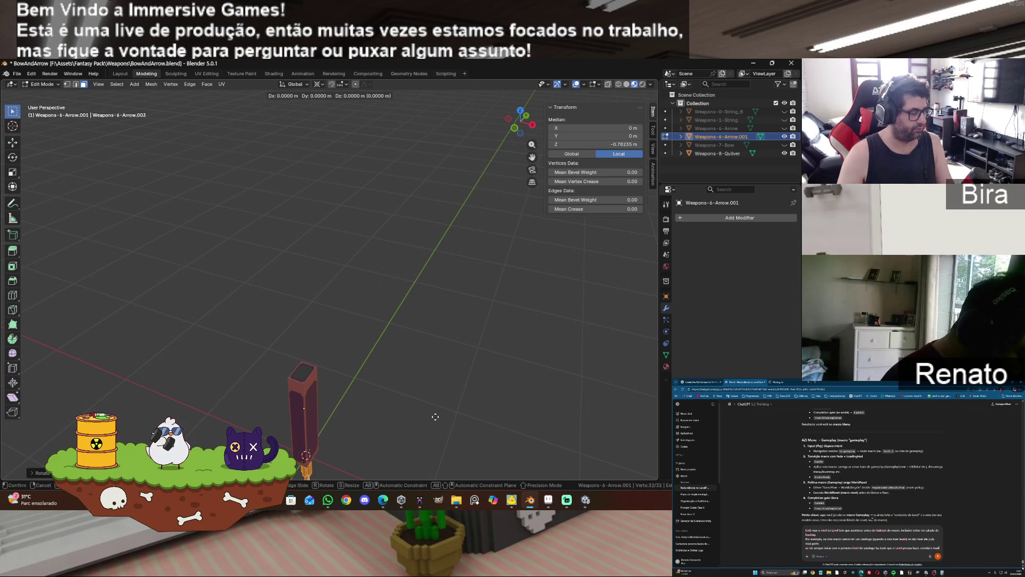
{"action": "key", "text": "z"}
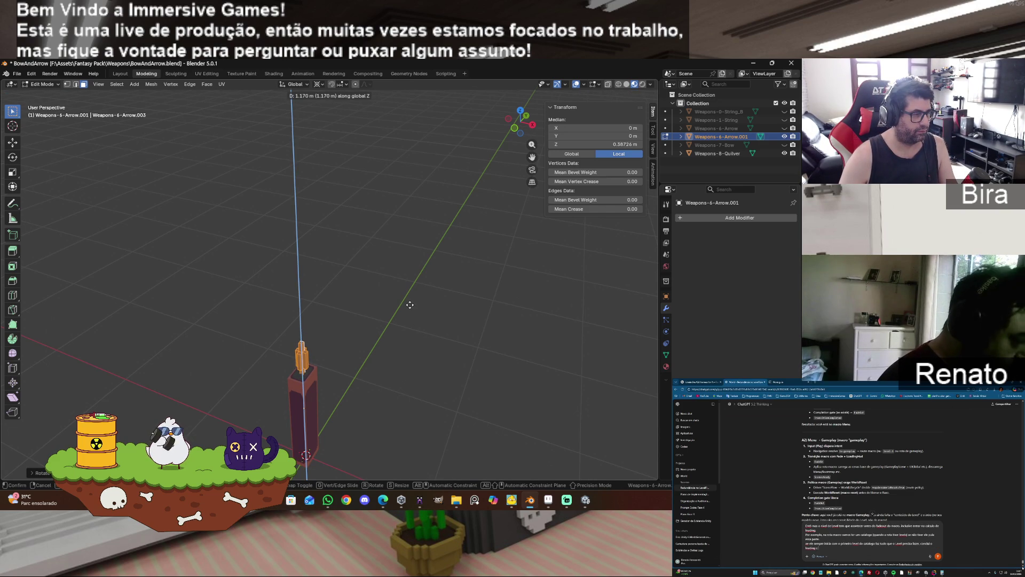
{"action": "left_click", "coordinate": [409, 304]}
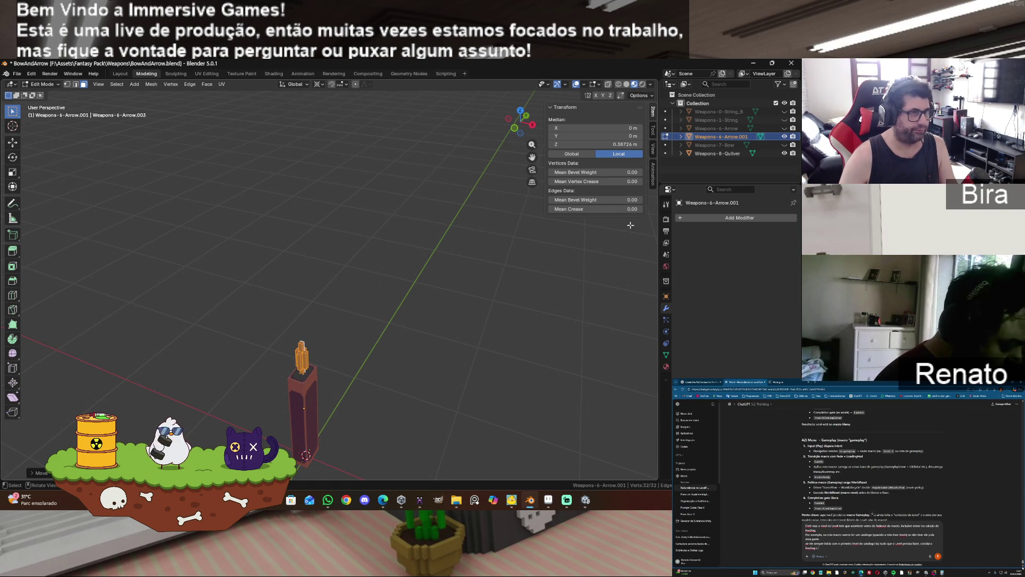
{"action": "mouse_move", "coordinate": [534, 130]}
{"action": "left_mouse_down"}
{"action": "mouse_move", "coordinate": [497, 141]}
{"action": "mouse_move", "coordinate": [526, 131]}
{"action": "mouse_move", "coordinate": [490, 187]}
{"action": "left_mouse_up"}
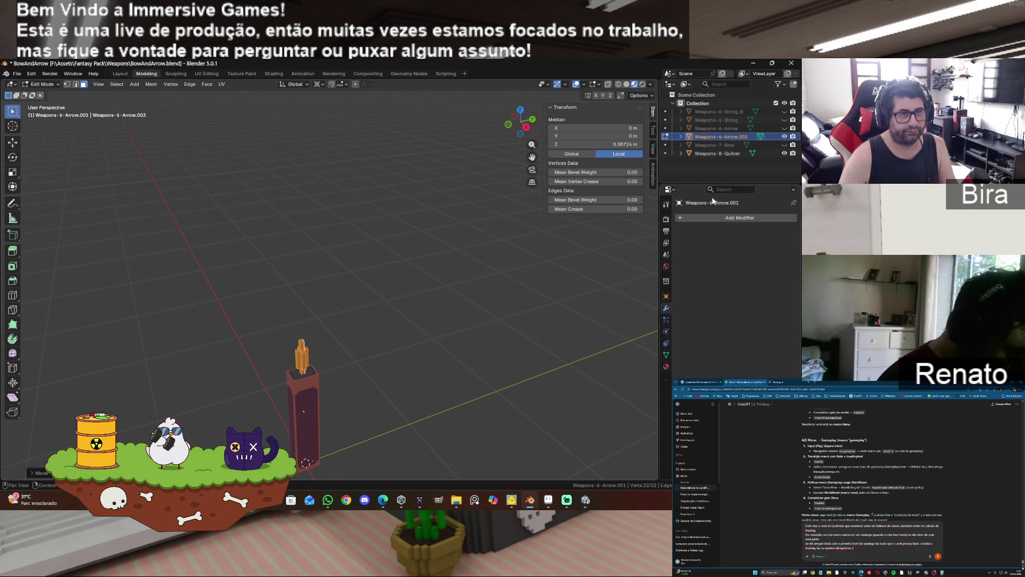
- Toggle outliner visibility of the arrow copy, bow, quiver and original arrow, then deselect
{"action": "left_click", "coordinate": [730, 167]}
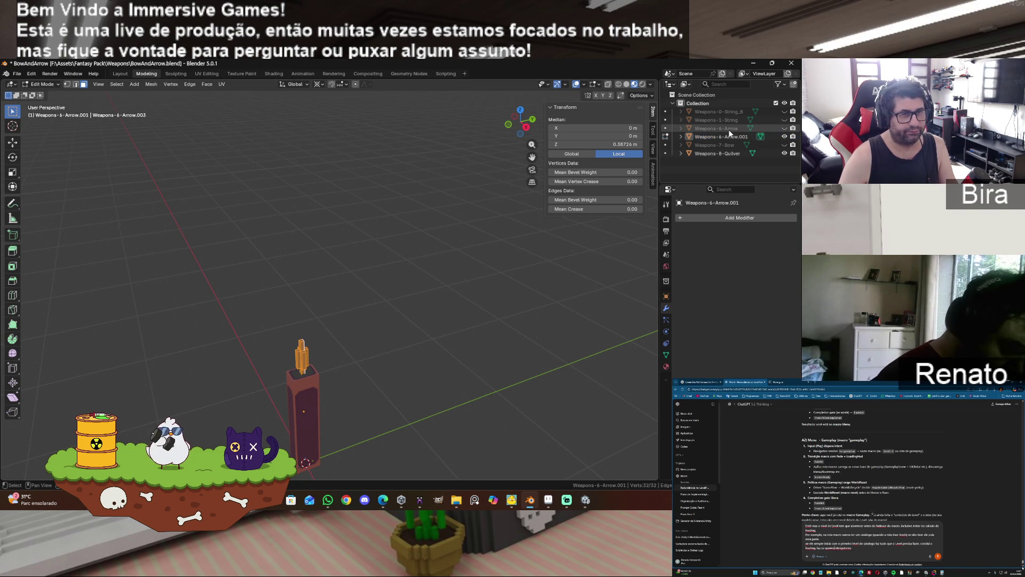
{"action": "left_click", "coordinate": [729, 136]}
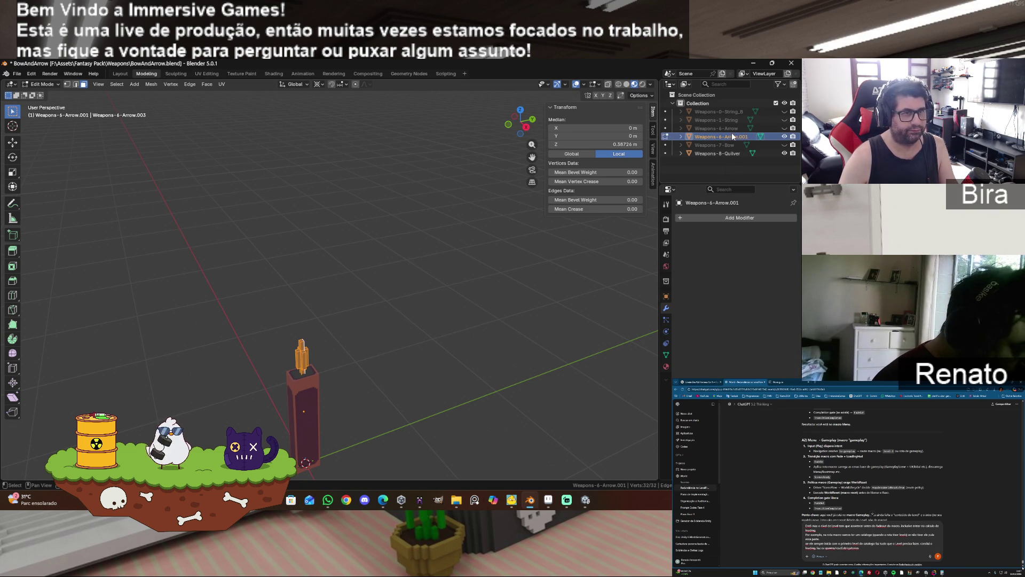
{"action": "left_click_drag", "start_coordinate": [785, 137], "coordinate": [785, 155]}
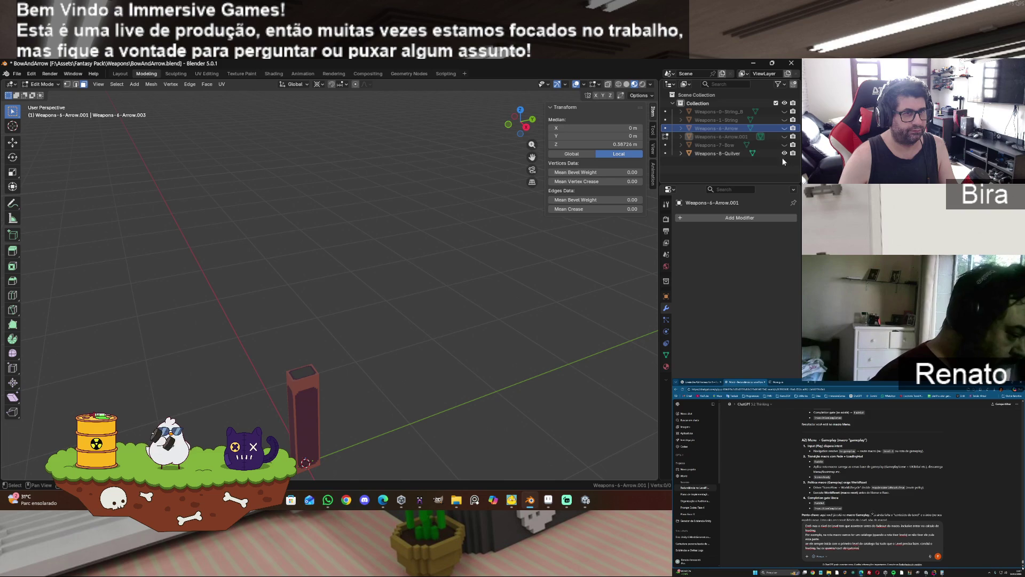
{"action": "left_click", "coordinate": [785, 129]}
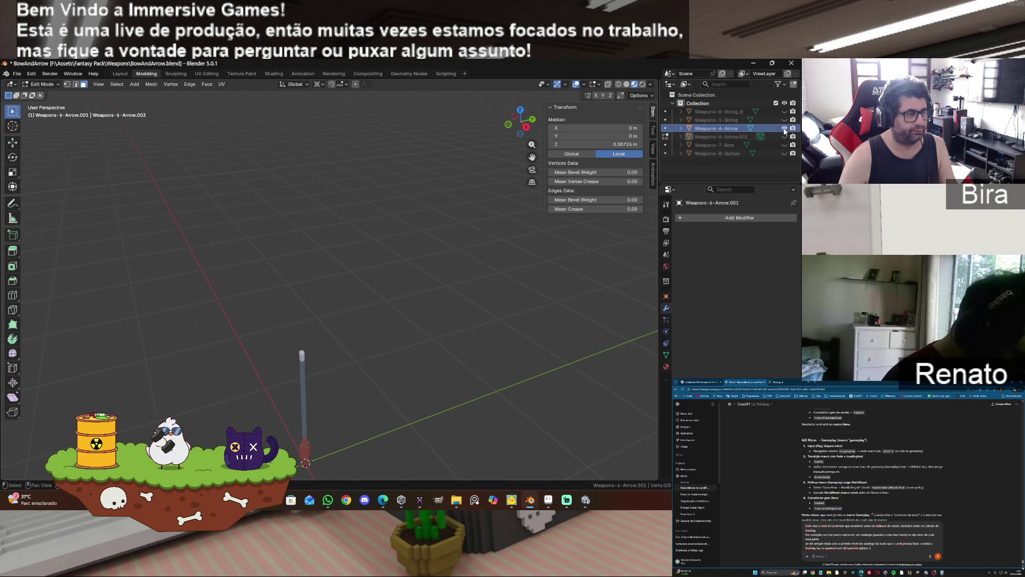
{"action": "key", "text": "Tab"}
{"action": "left_click", "coordinate": [302, 379]}
{"action": "key", "text": "Tab"}
{"action": "key", "text": "Tab"}
{"action": "key", "text": "Tab"}
{"action": "key", "text": "Tab"}
{"action": "key", "text": "alt+a"}
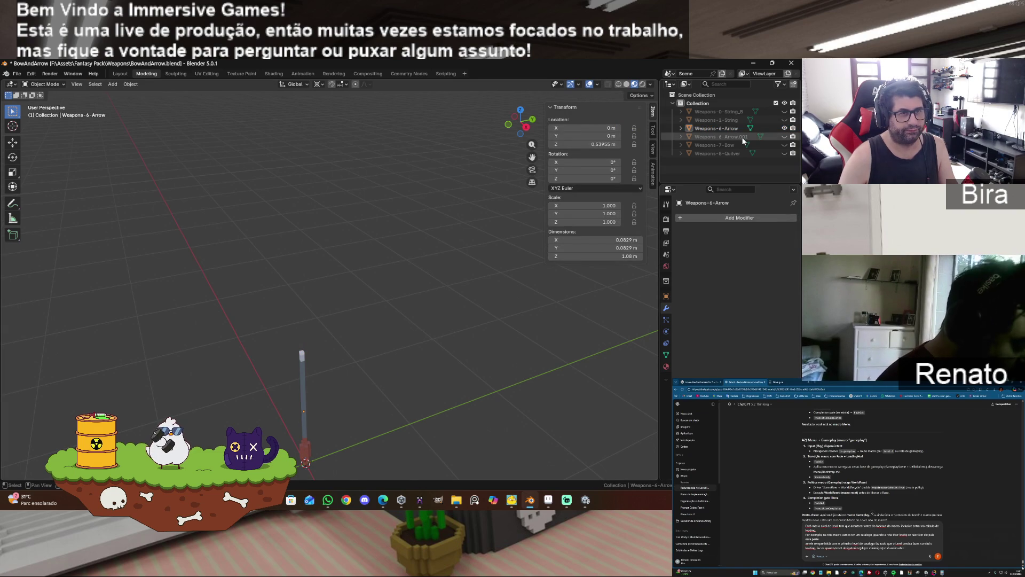
- Show only the flipped copy Weapons-6-Arrow.001 and set its pivot to Individual Origins
{"action": "left_click", "coordinate": [744, 137]}
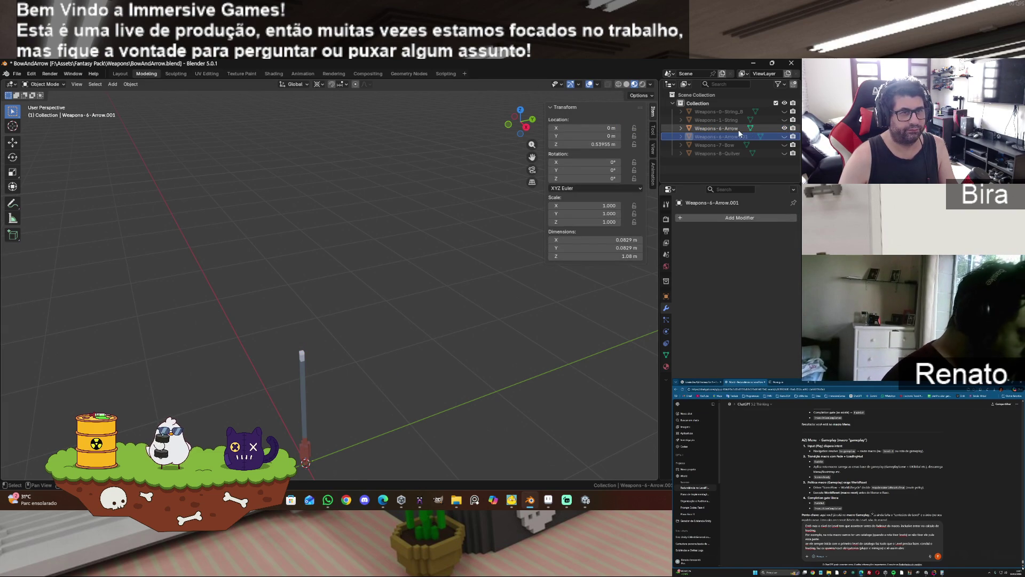
{"action": "left_click", "coordinate": [784, 128]}
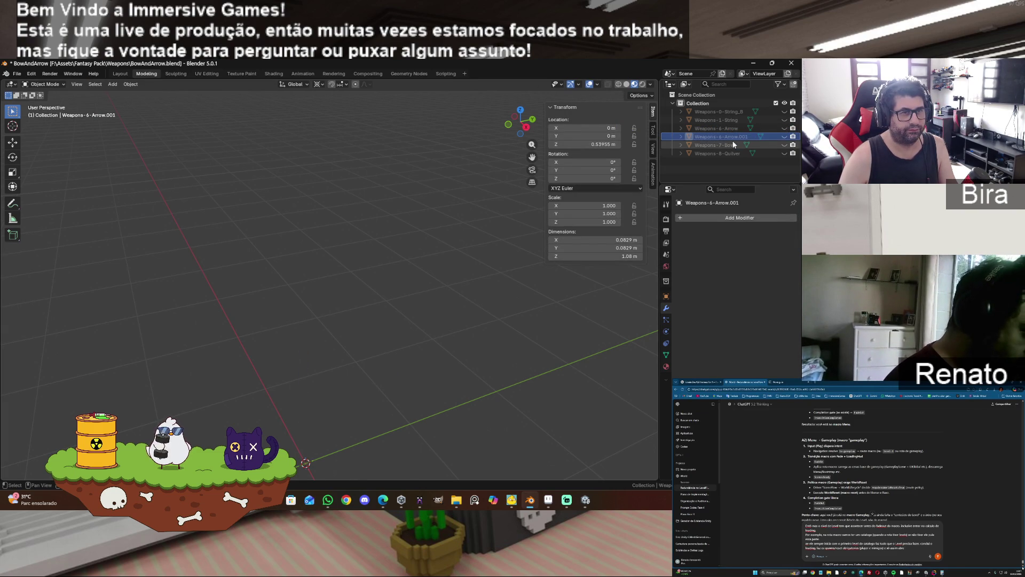
{"action": "left_click", "coordinate": [784, 137]}
{"action": "left_click", "coordinate": [302, 385]}
{"action": "key", "text": "Tab"}
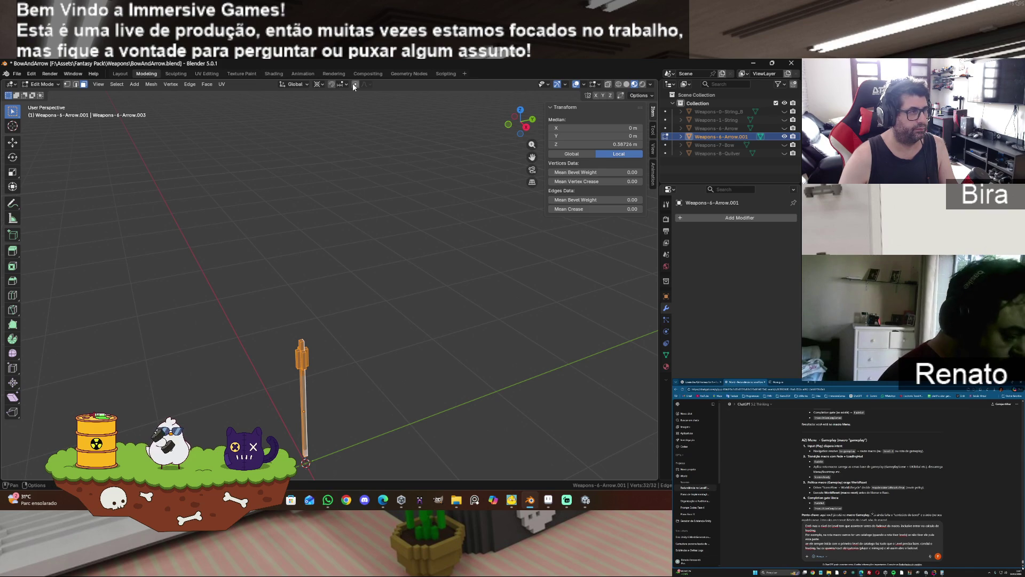
{"action": "left_click", "coordinate": [321, 85]}
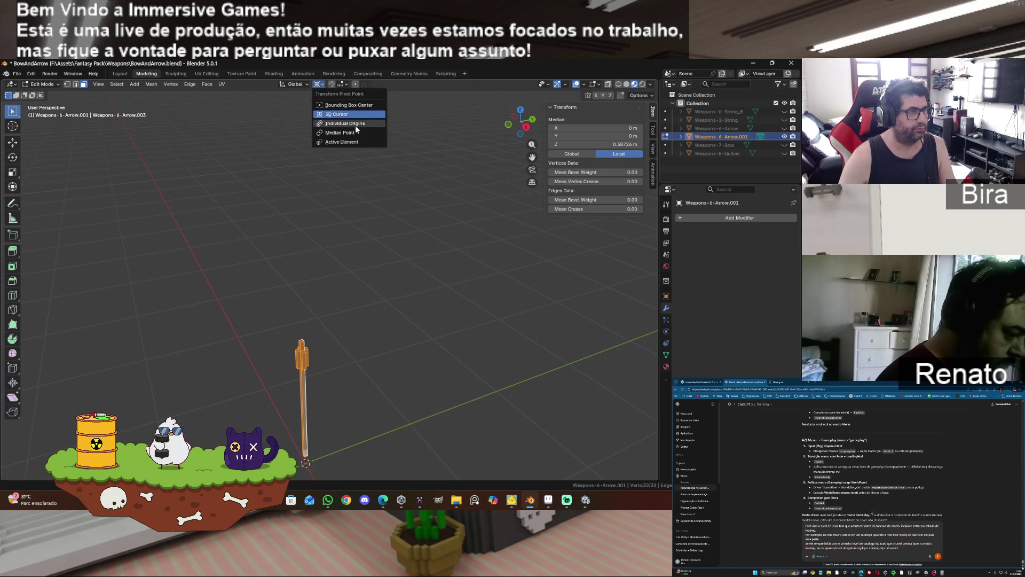
{"action": "left_click", "coordinate": [369, 124]}
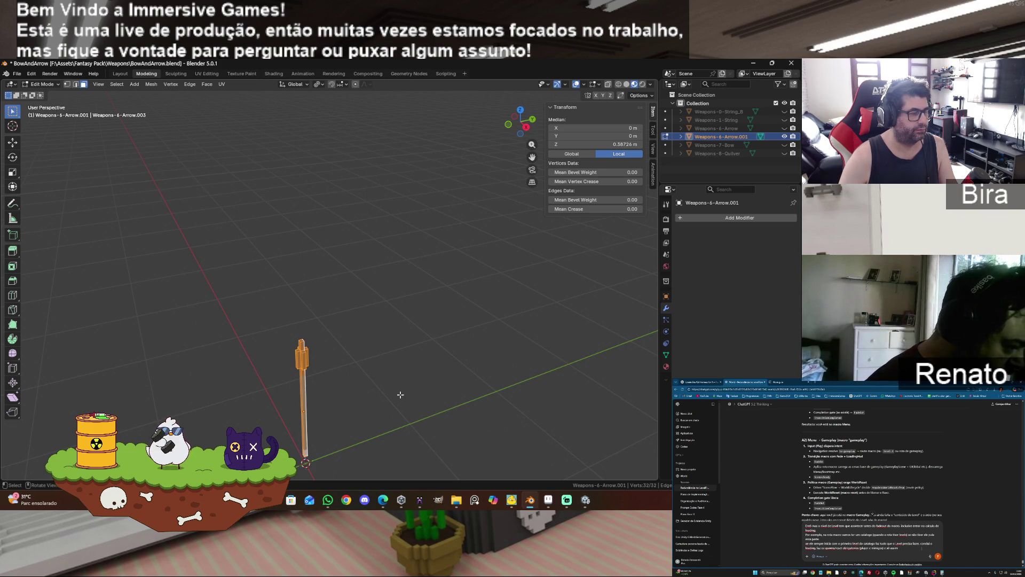
- Unhide the quiver, return to Object Mode and bring up the export formats
{"action": "left_click", "coordinate": [785, 153]}
{"action": "left_click", "coordinate": [362, 287]}
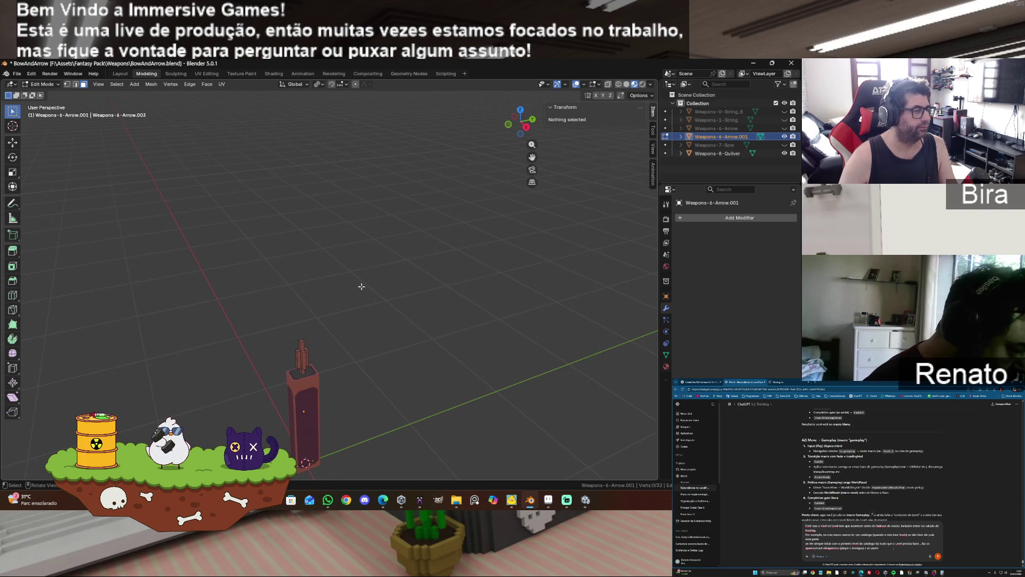
{"action": "key", "text": "Tab"}
{"action": "left_click", "coordinate": [366, 287]}
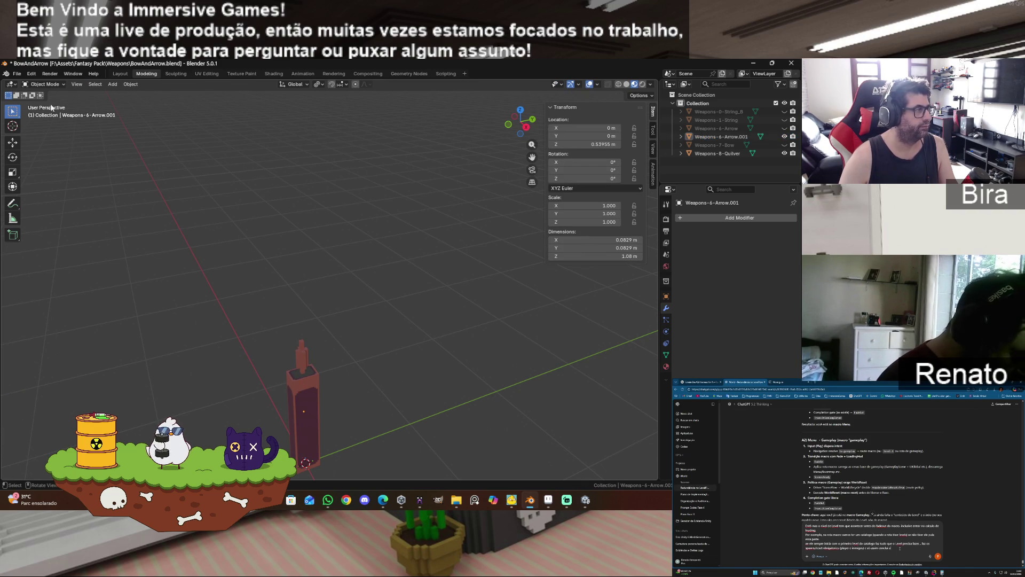
{"action": "left_click", "coordinate": [16, 74]}
{"action": "mouse_move", "coordinate": [39, 201]}
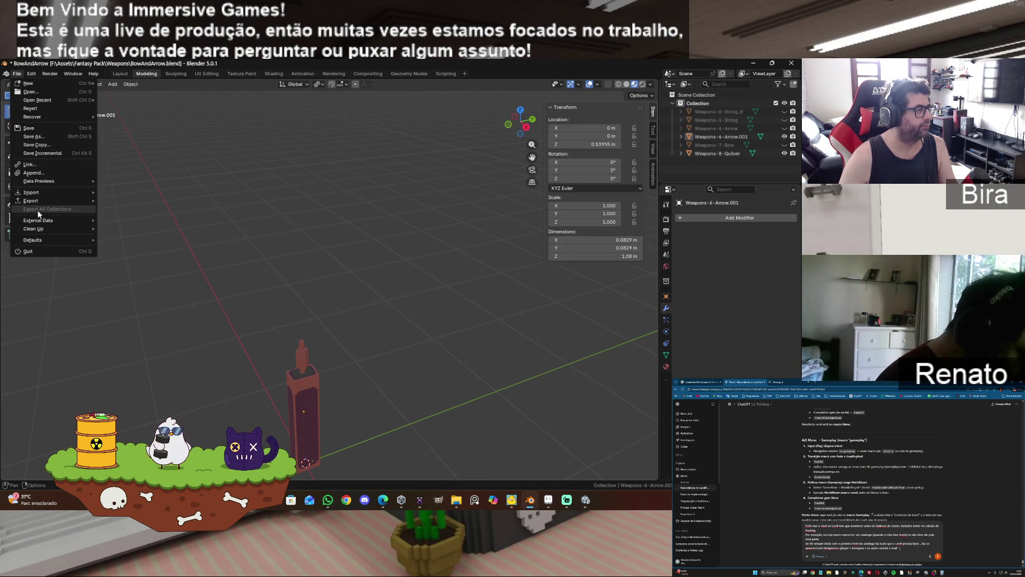
- Export the scene as FBX to Quiver.fbx in the Weapons FBX folder
{"action": "left_click", "coordinate": [140, 268]}
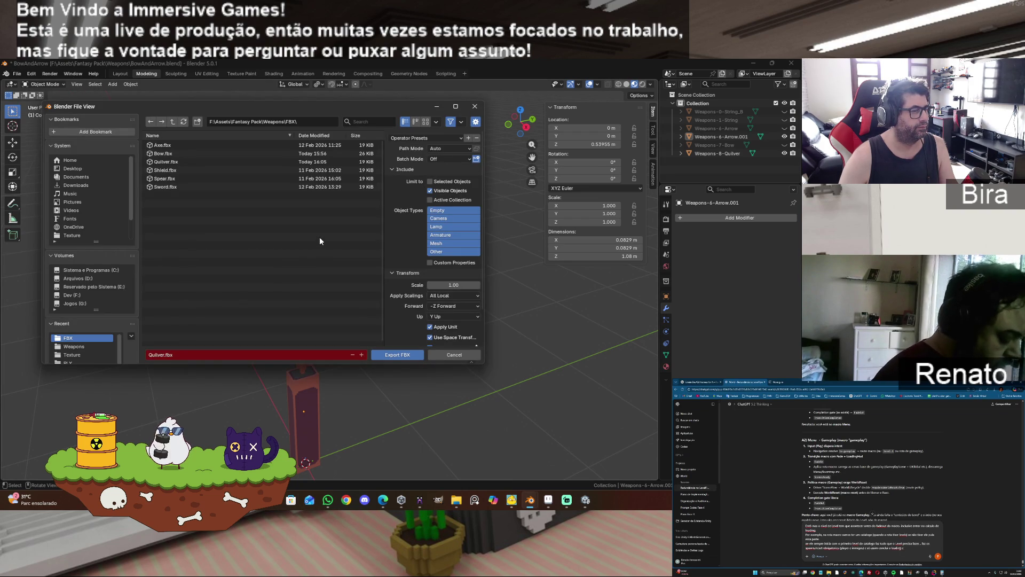
{"action": "scroll", "coordinate": [395, 290], "scroll_direction": "down", "scroll_amount": 2}
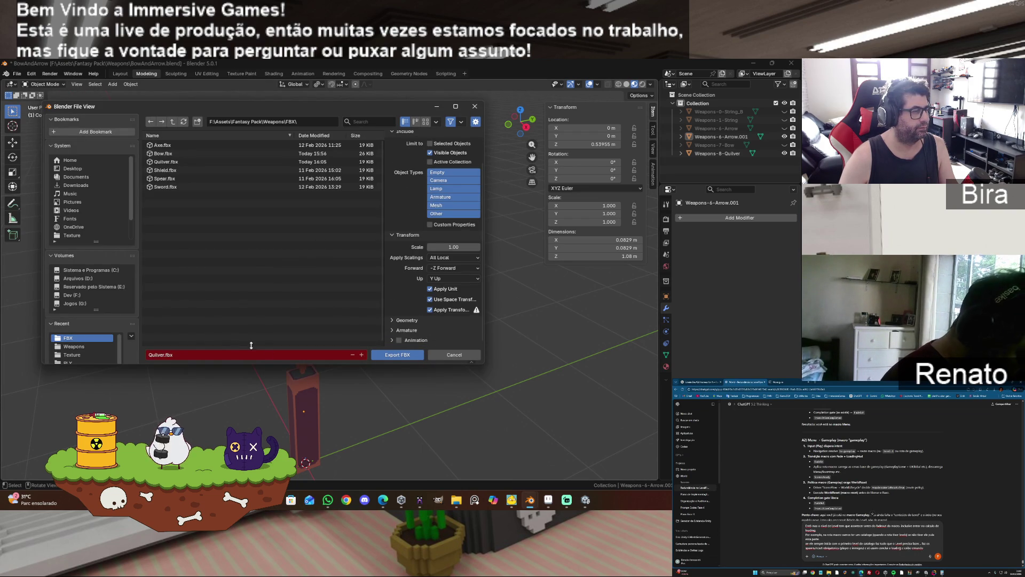
{"action": "left_click", "coordinate": [399, 355]}
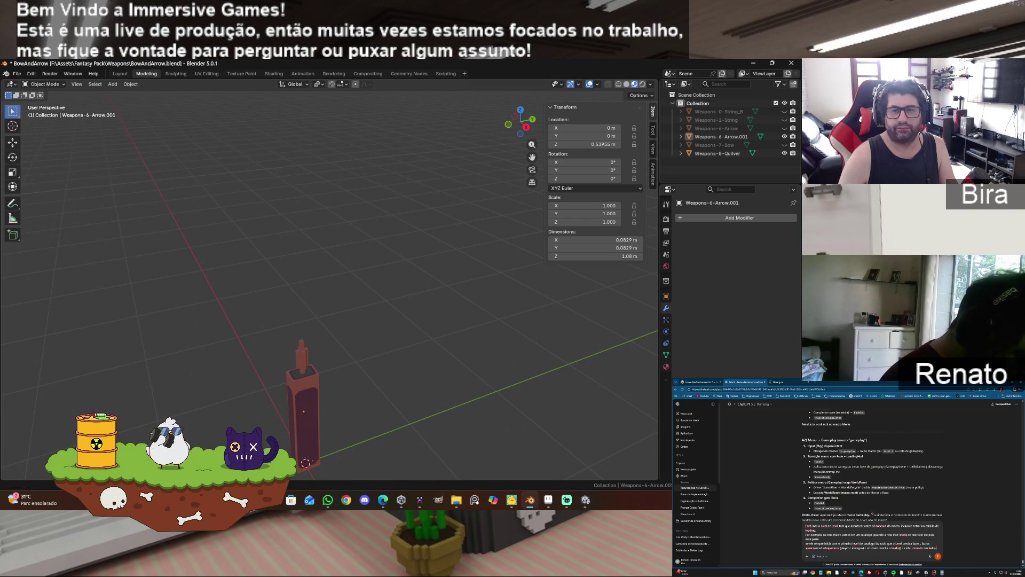
{"action": "key", "text": "alt+Tab"}
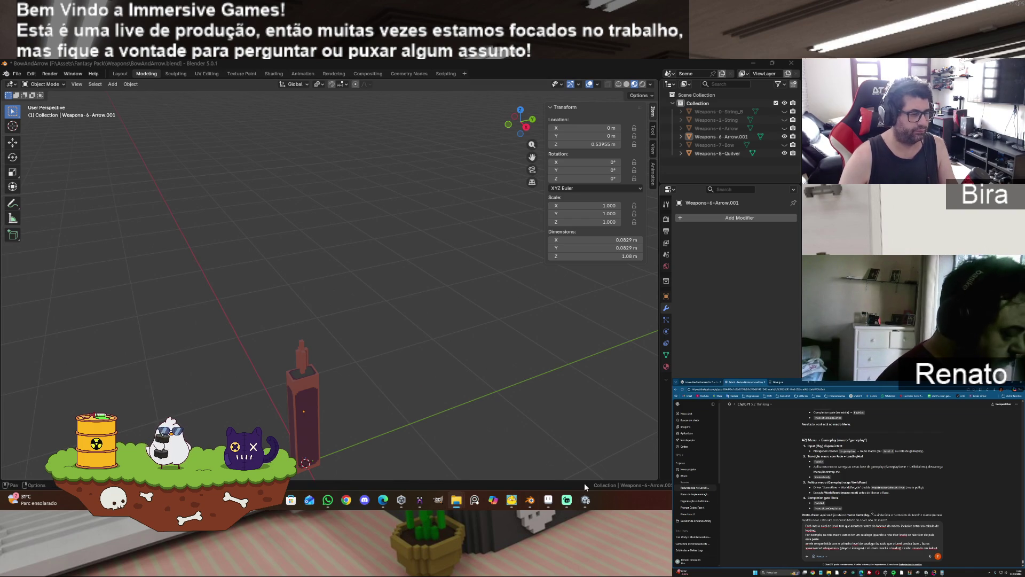
{"action": "mouse_move", "coordinate": [456, 500]}
{"action": "left_click", "coordinate": [469, 456]}
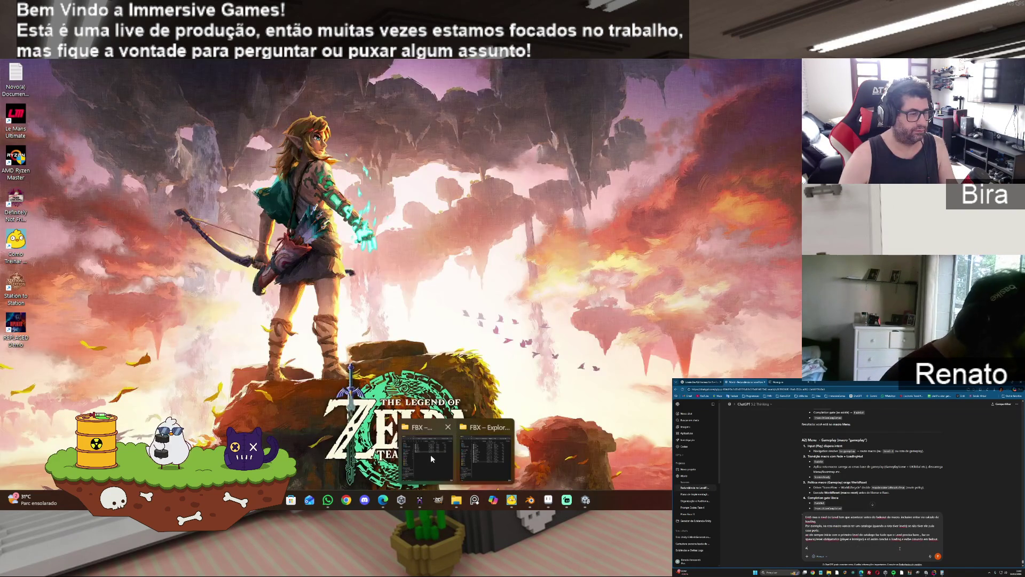
- Paste the new export into the FBX folder, replacing Quilver.fbx, and close the folder
{"action": "left_click", "coordinate": [430, 454]}
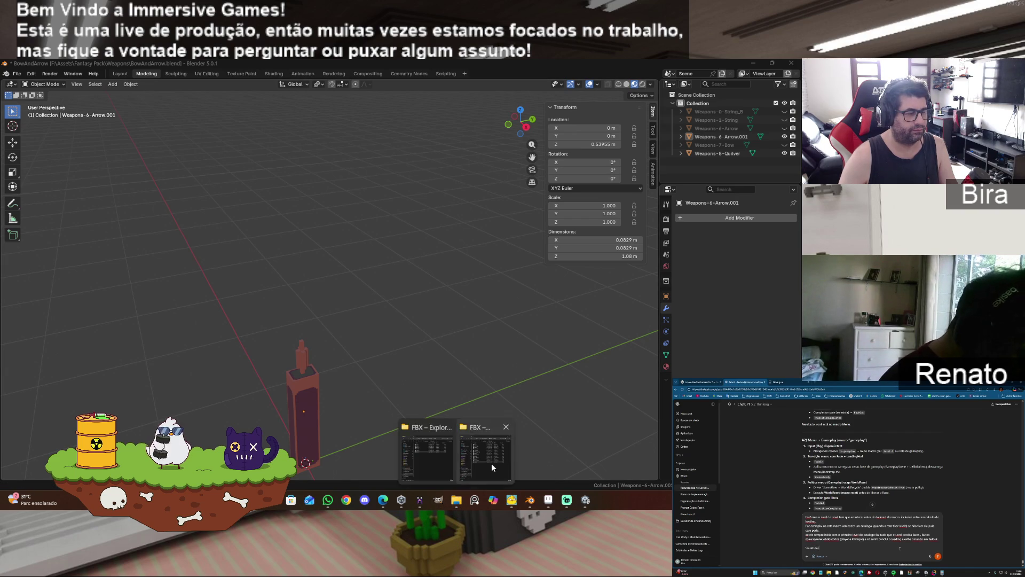
{"action": "left_click", "coordinate": [491, 463]}
{"action": "key", "text": "ctrl+v"}
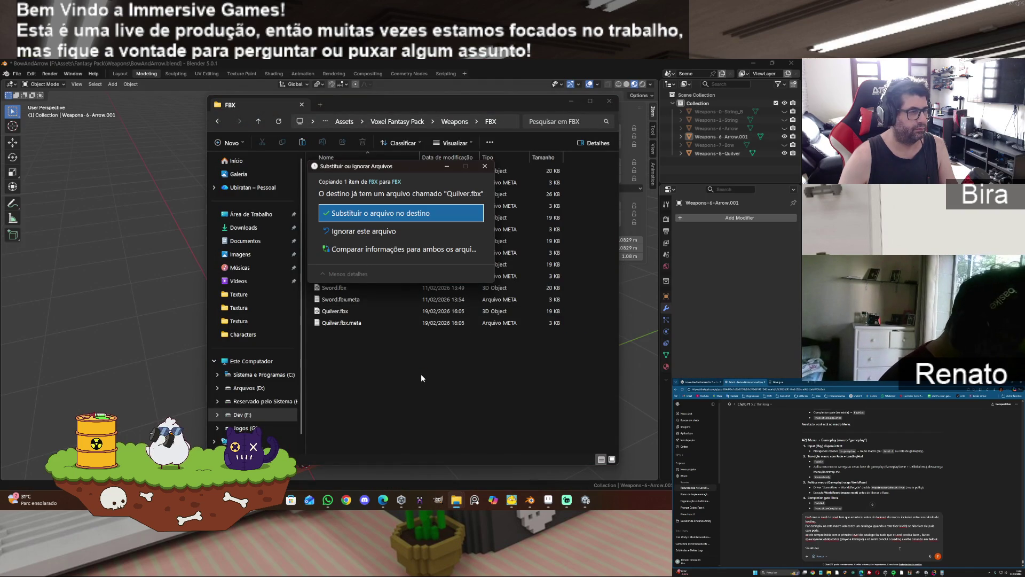
{"action": "left_click", "coordinate": [408, 213]}
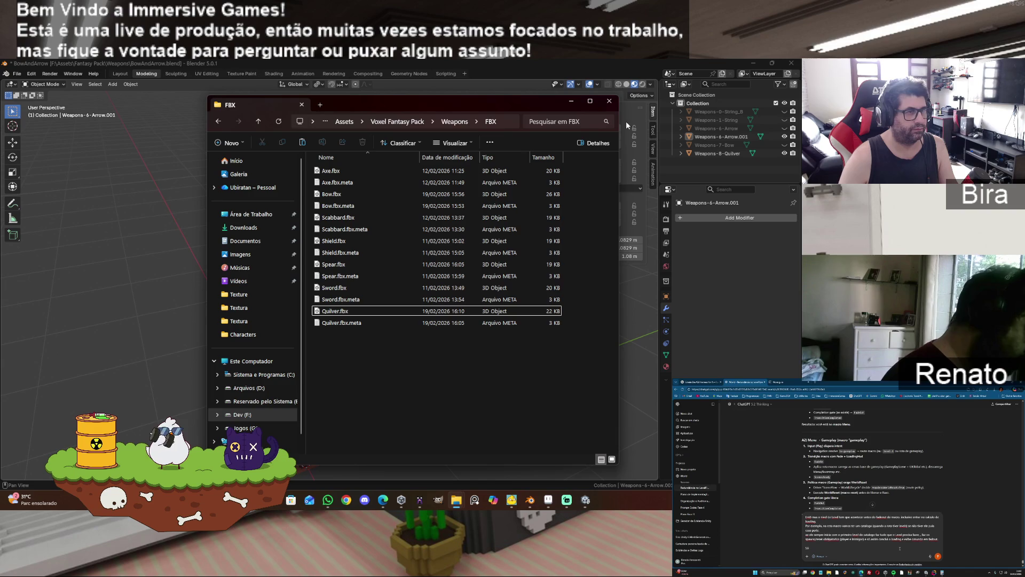
{"action": "left_click", "coordinate": [609, 101]}
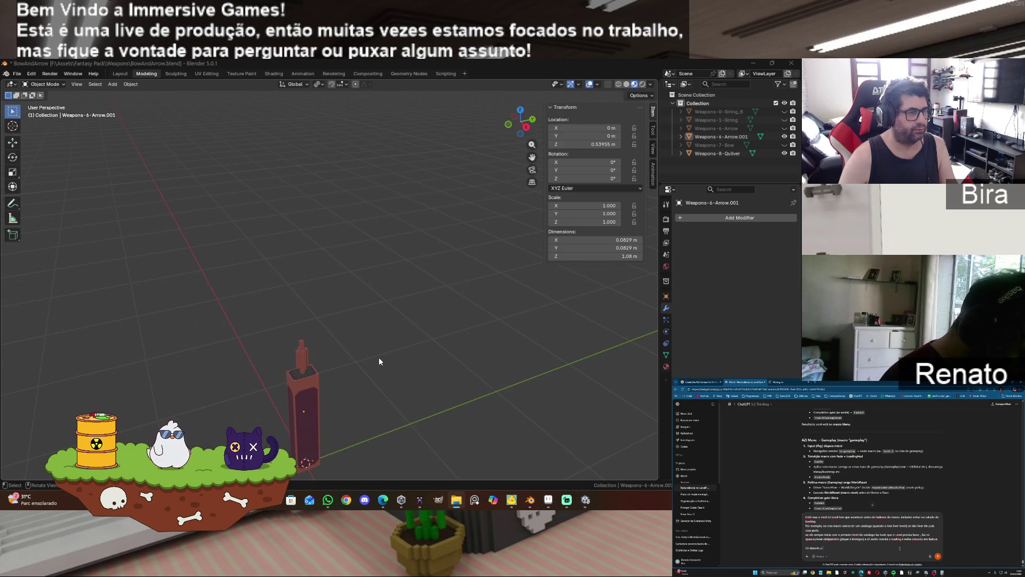
- Nudge the whole Weapons-6-Arrow.001 mesh along Y and then along X
{"action": "left_click", "coordinate": [730, 137]}
{"action": "key", "text": "Tab"}
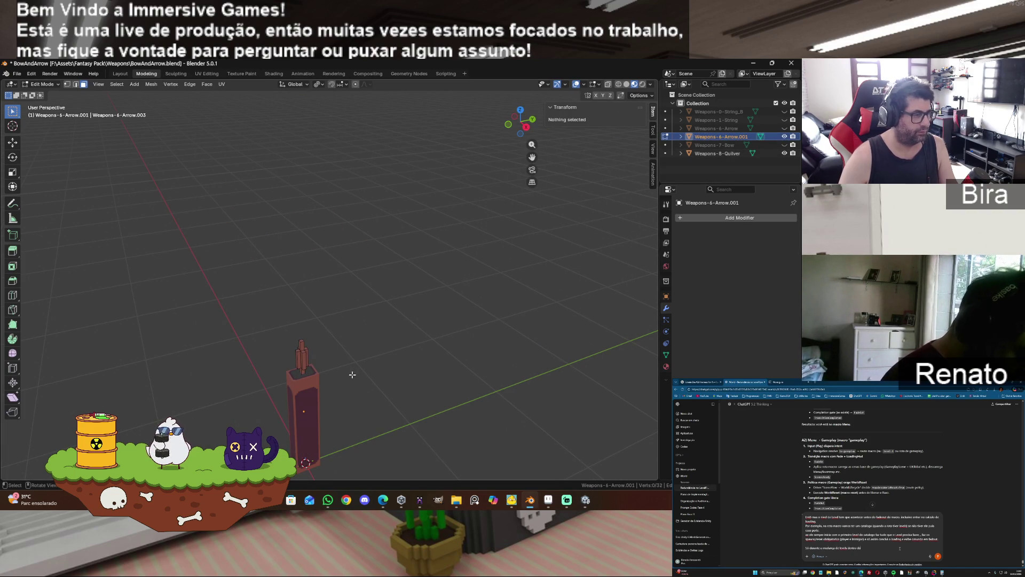
{"action": "key", "text": "a"}
{"action": "key", "text": "g"}
{"action": "key", "text": "y"}
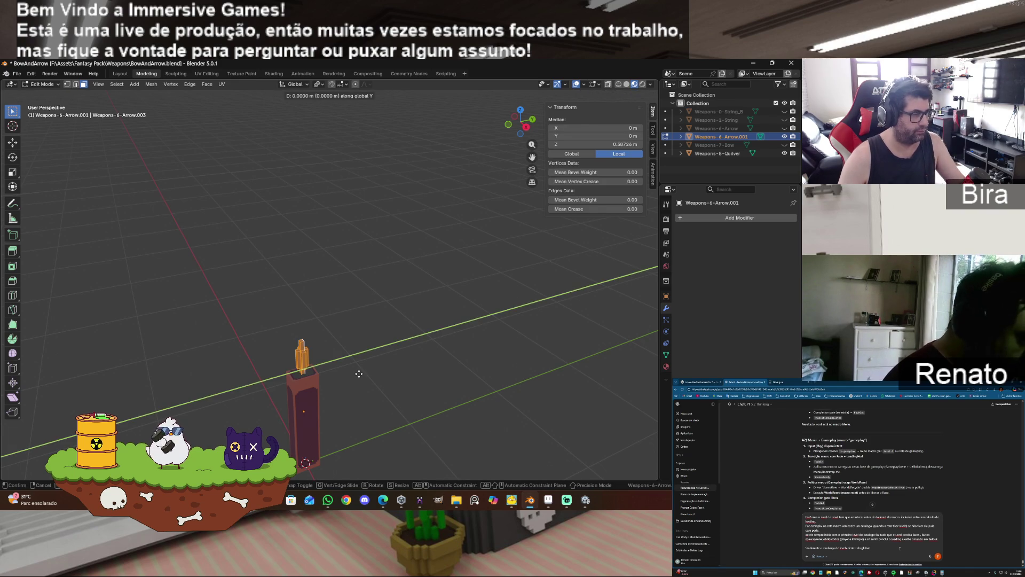
{"action": "left_click", "coordinate": [353, 373]}
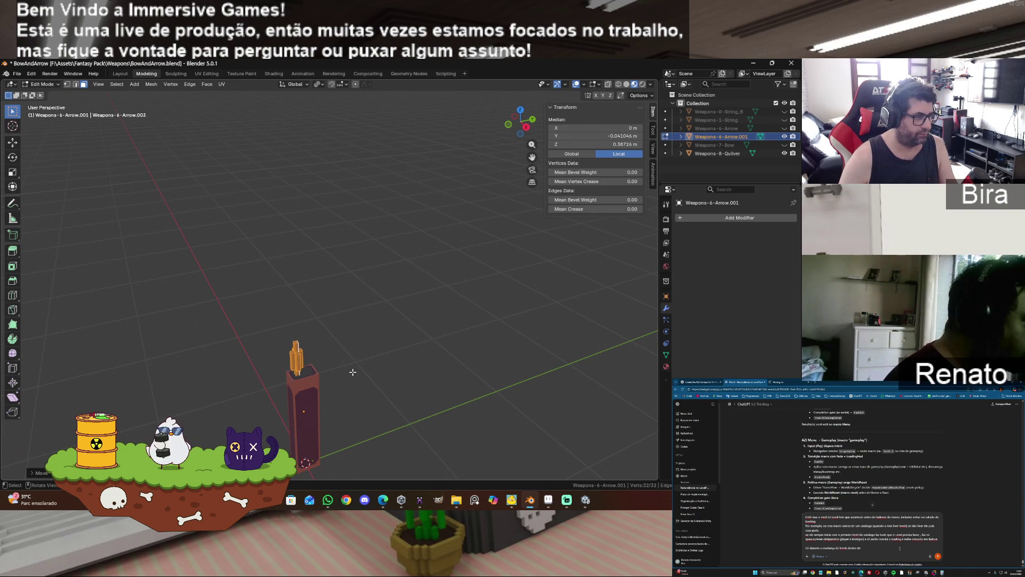
{"action": "left_click_drag", "start_coordinate": [506, 134], "coordinate": [395, 363]}
{"action": "key", "text": "g"}
{"action": "key", "text": "x"}
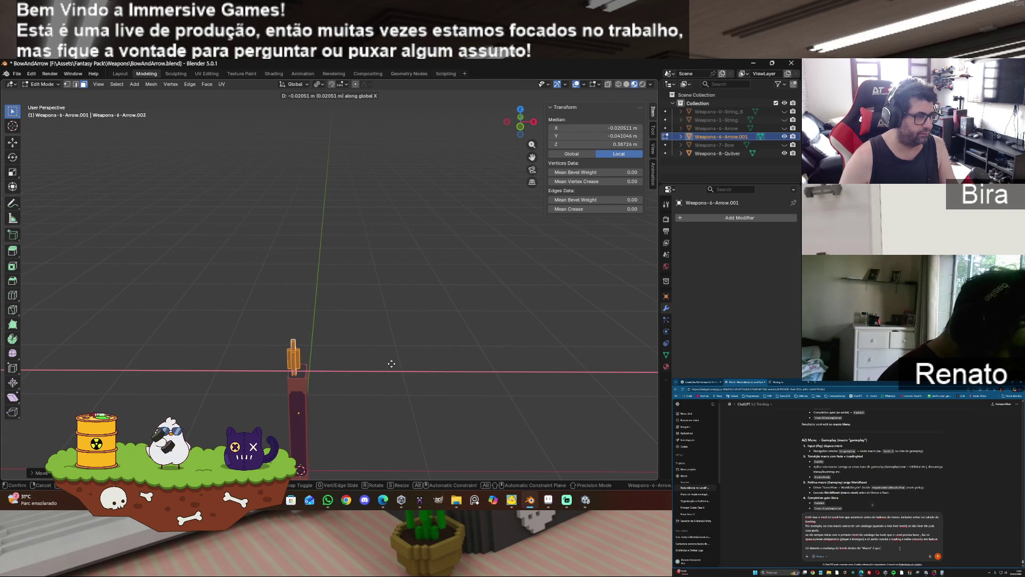
{"action": "left_click", "coordinate": [392, 363]}
{"action": "left_click_drag", "start_coordinate": [522, 135], "coordinate": [428, 309]}
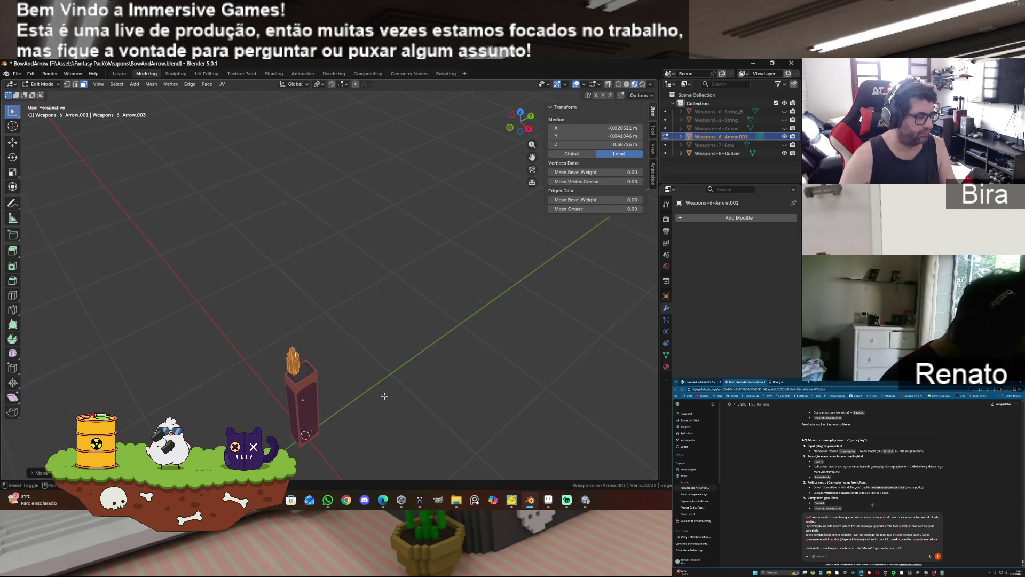
- Duplicate the arrow and place the copy beside the first at the same height
{"action": "key", "text": "shift+d"}
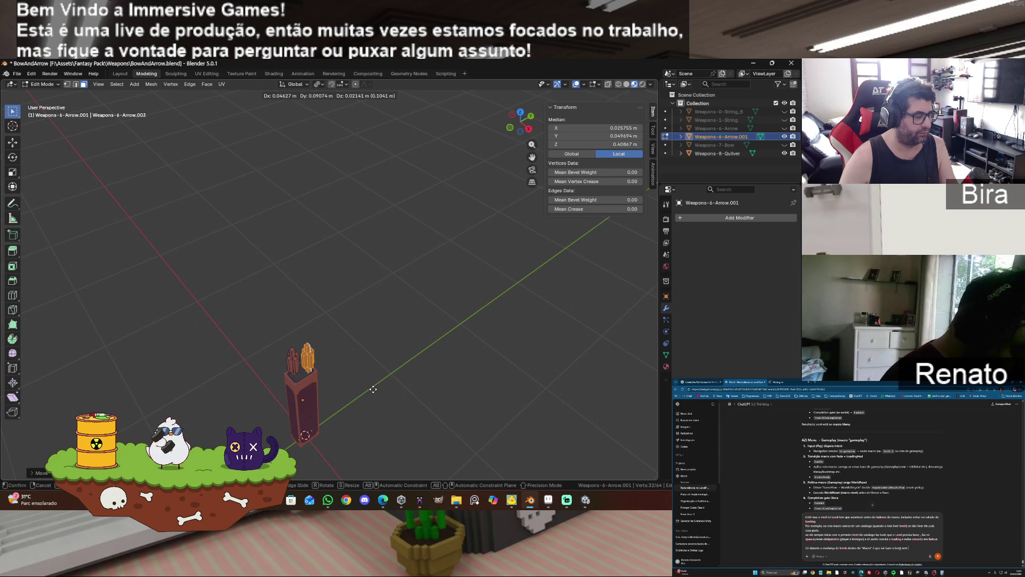
{"action": "key", "text": "shift+z"}
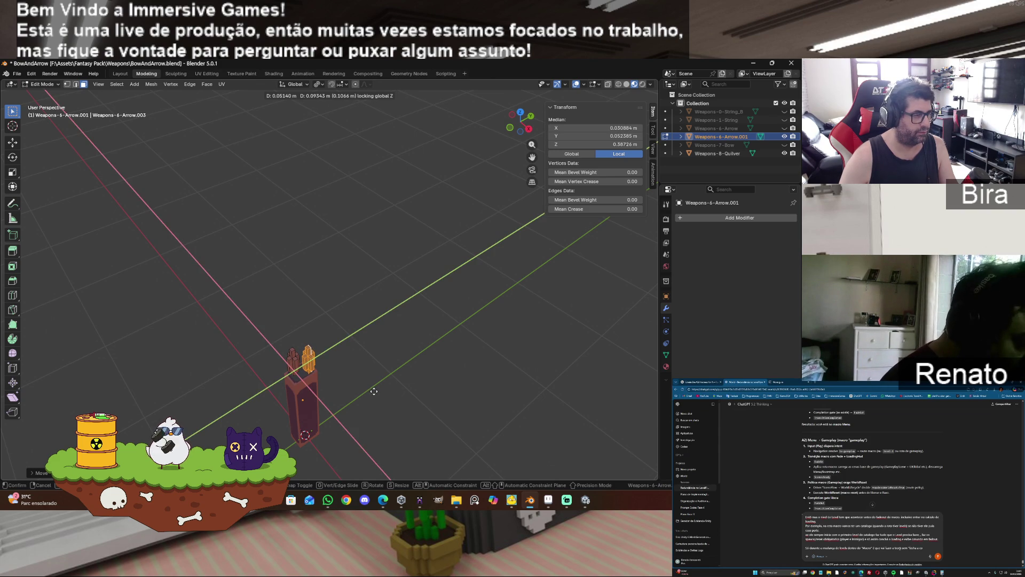
{"action": "left_click", "coordinate": [374, 391]}
{"action": "left_click", "coordinate": [394, 384]}
{"action": "left_click_drag", "start_coordinate": [534, 132], "coordinate": [513, 129]}
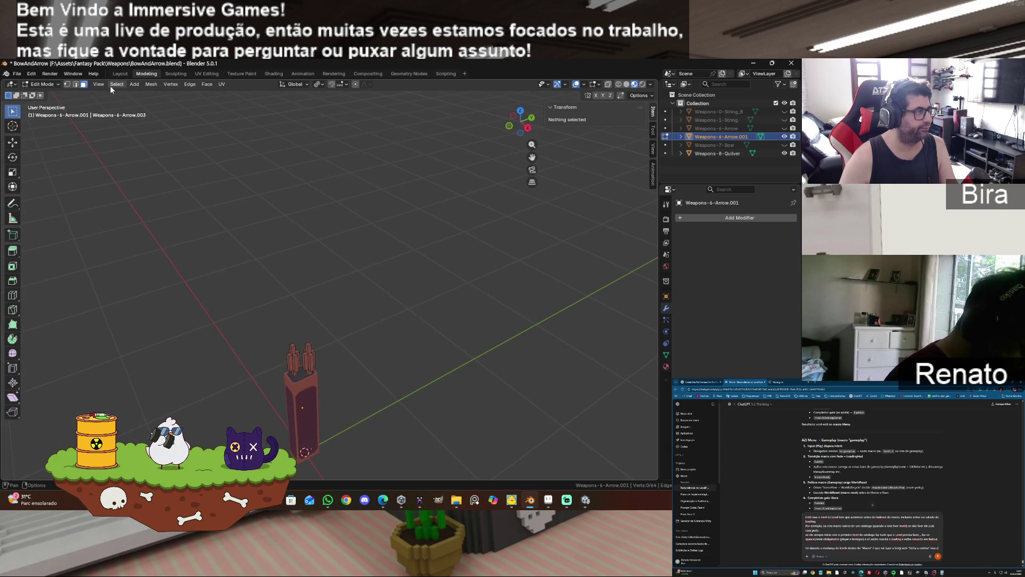
- Save BowAndArrow.blend and export the two-arrow quiver as Quilver.fbx
{"action": "left_click", "coordinate": [16, 74]}
{"action": "left_click", "coordinate": [37, 128]}
{"action": "left_click", "coordinate": [16, 74]}
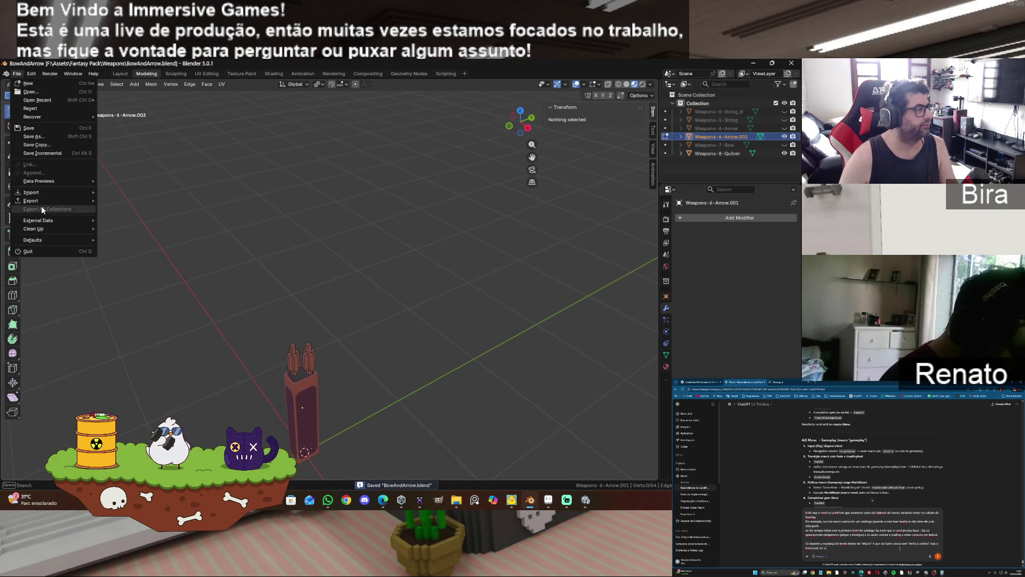
{"action": "mouse_move", "coordinate": [43, 202]}
{"action": "left_click", "coordinate": [137, 267]}
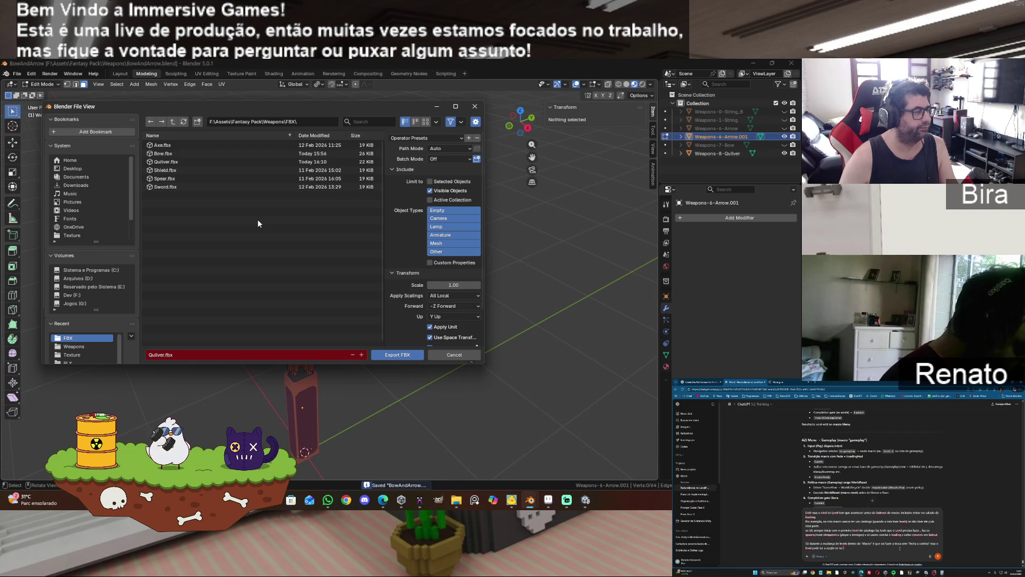
{"action": "left_click", "coordinate": [400, 356]}
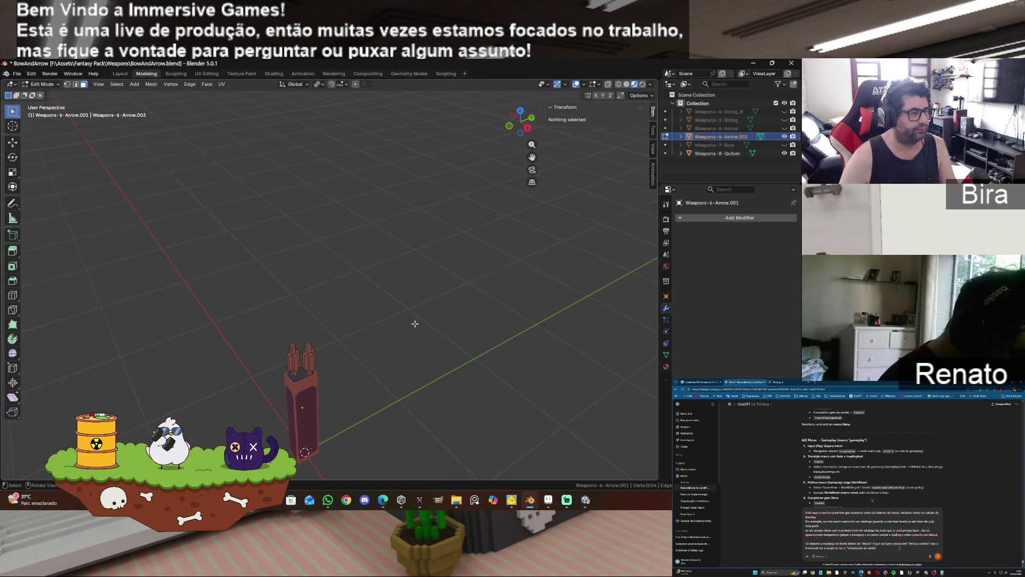
- Return Blender to Object Mode and bring the Voxel Fantasy Pack Unity editor forward
{"action": "key", "text": "Tab"}
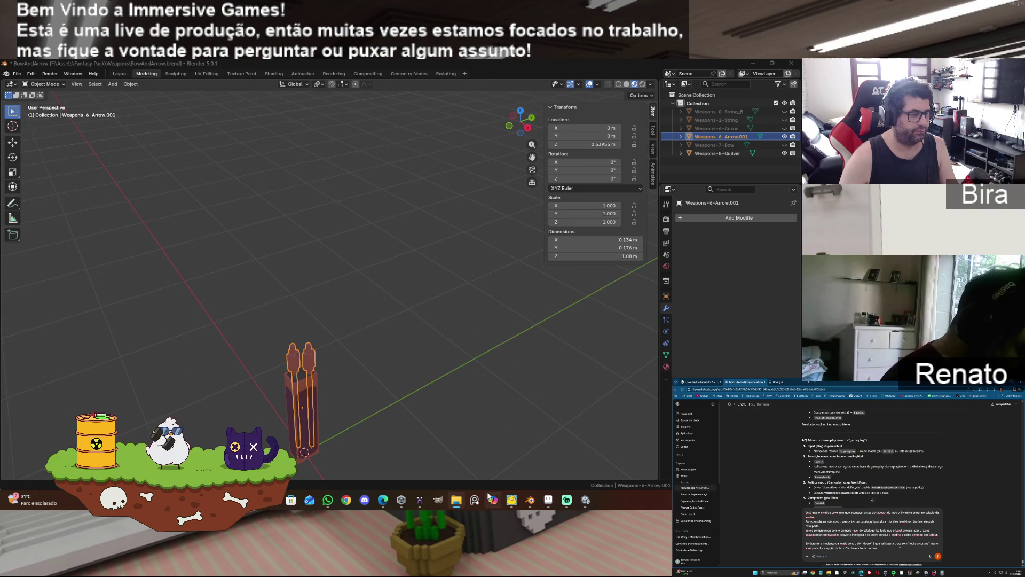
{"action": "left_click", "coordinate": [460, 501]}
{"action": "left_click", "coordinate": [455, 499]}
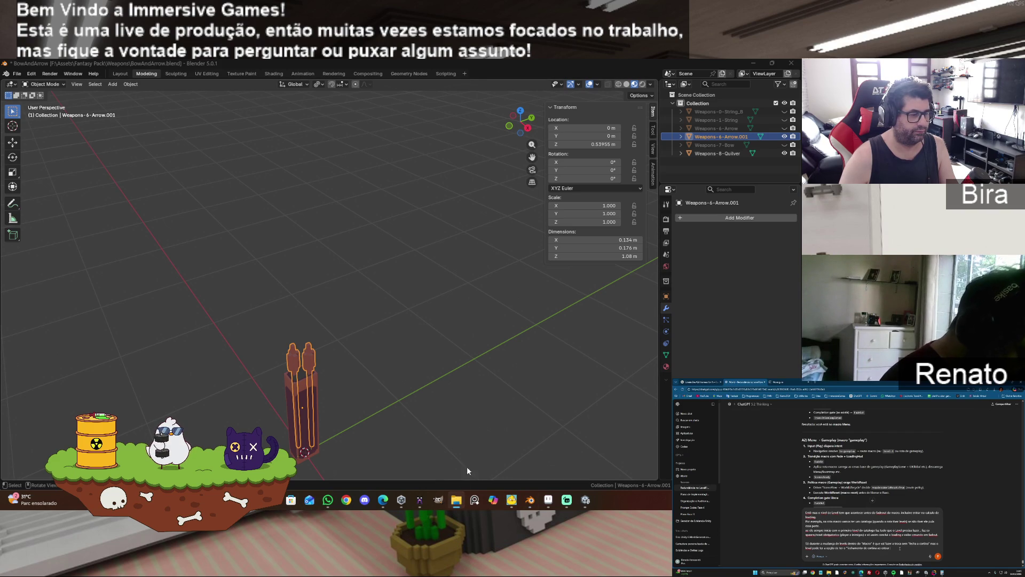
{"action": "left_click", "coordinate": [457, 504]}
{"action": "left_click", "coordinate": [457, 504]}
{"action": "left_click", "coordinate": [400, 501]}
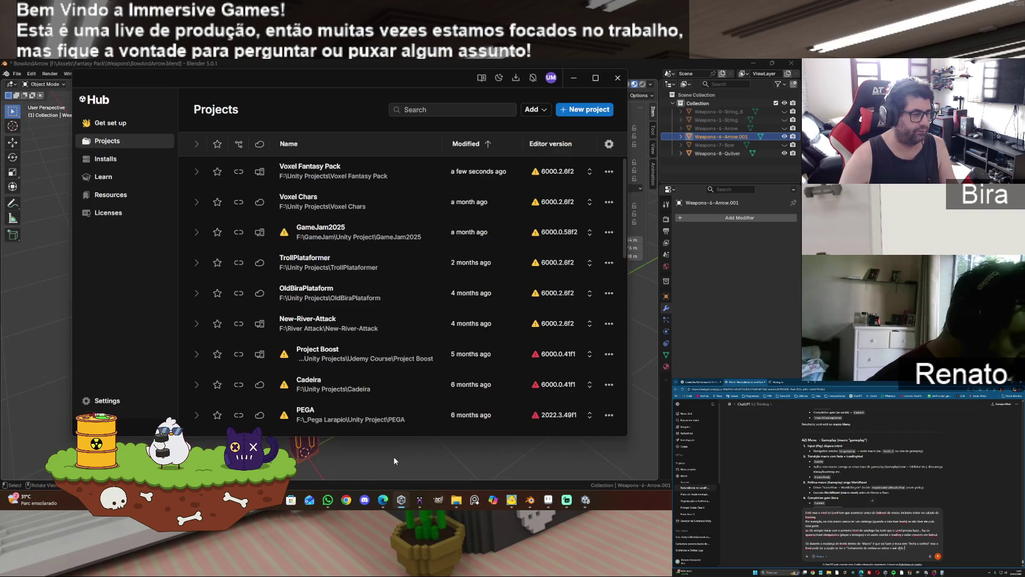
{"action": "left_click", "coordinate": [617, 78]}
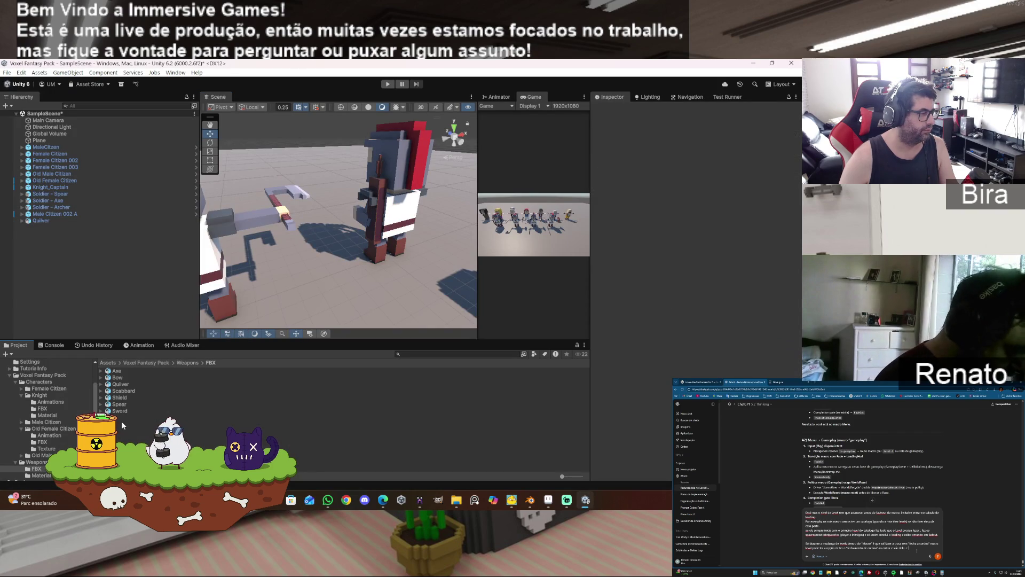
- Overwrite Quilver.fbx via Show in Explorer with the new 23 KB two-arrow export
{"action": "right_click", "coordinate": [122, 384]}
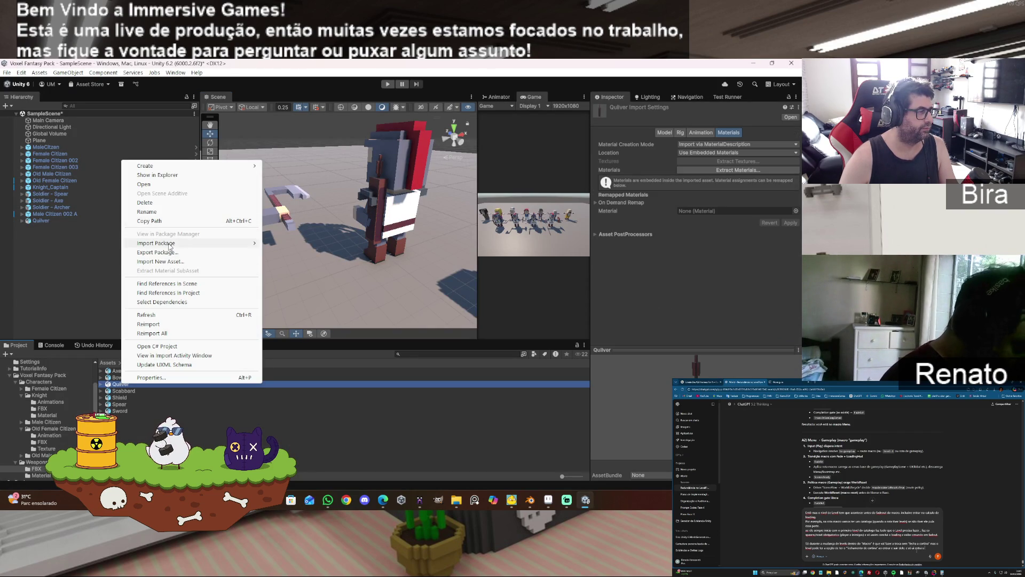
{"action": "mouse_move", "coordinate": [167, 245]}
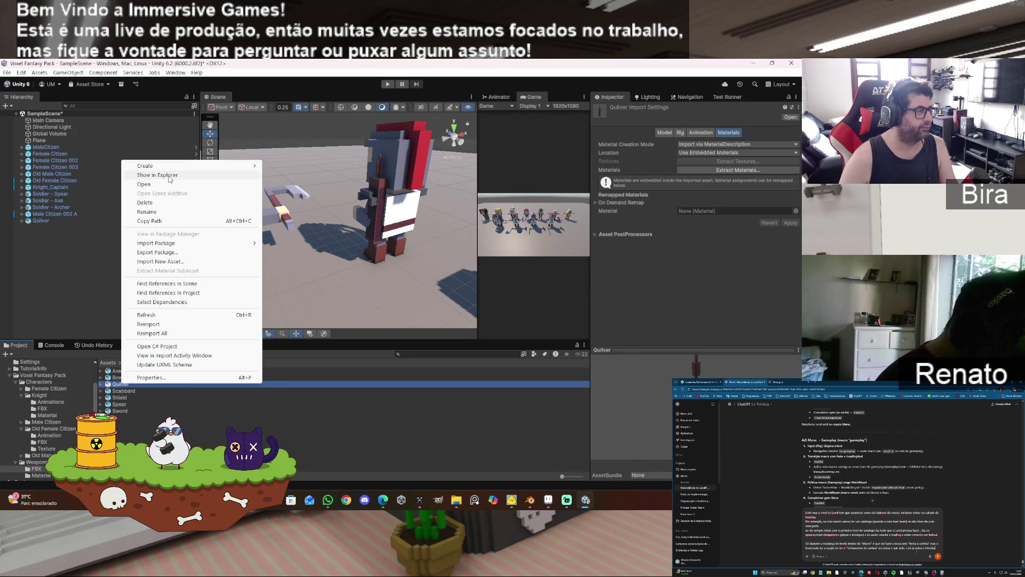
{"action": "left_click", "coordinate": [163, 175]}
{"action": "key", "text": "ctrl+v"}
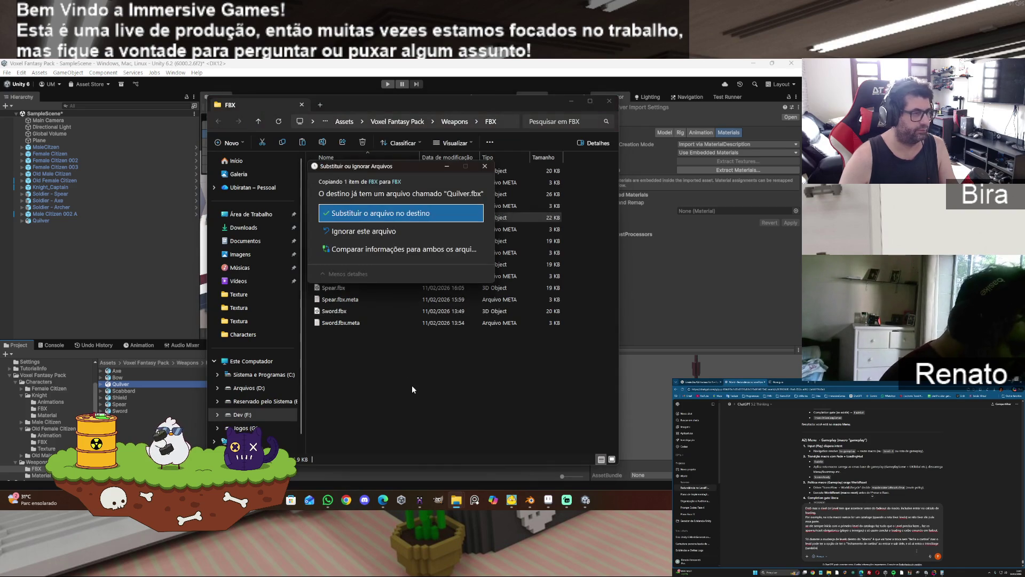
{"action": "left_click", "coordinate": [383, 215]}
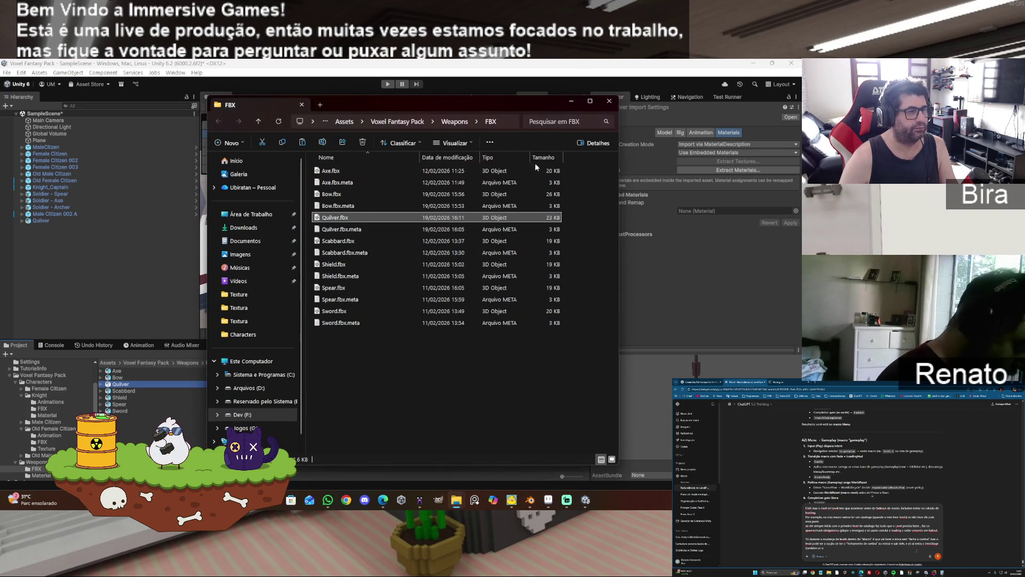
{"action": "left_click", "coordinate": [571, 100]}
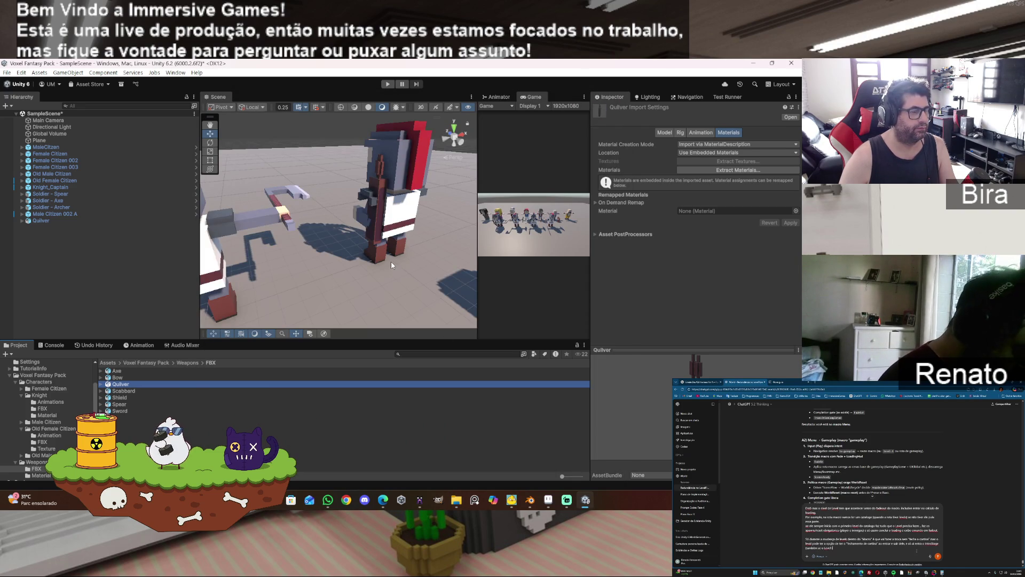
{"action": "left_click", "coordinate": [130, 384]}
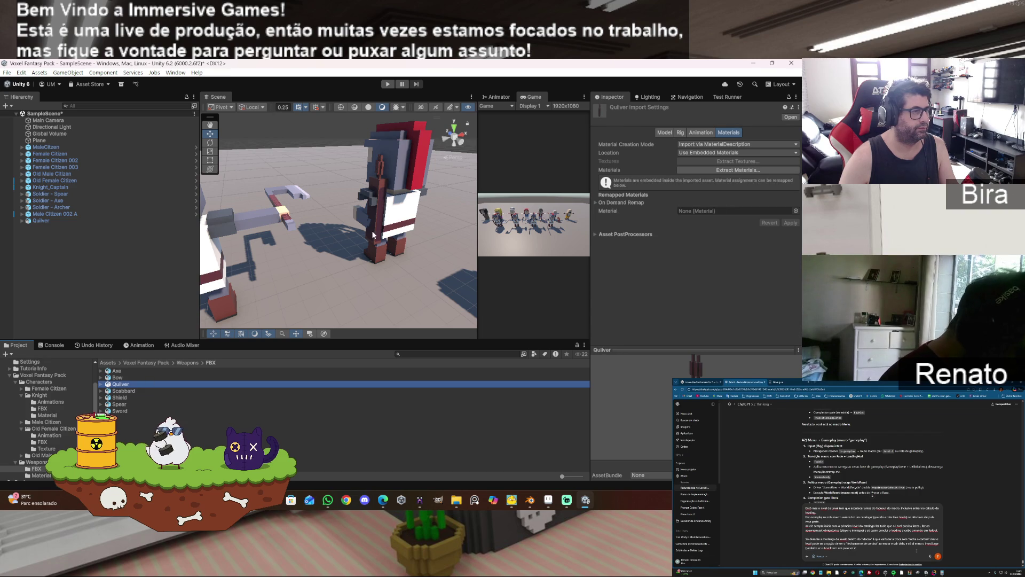
- Move the Quilver object along X and Z onto the soldier's back
{"action": "left_click", "coordinate": [50, 221]}
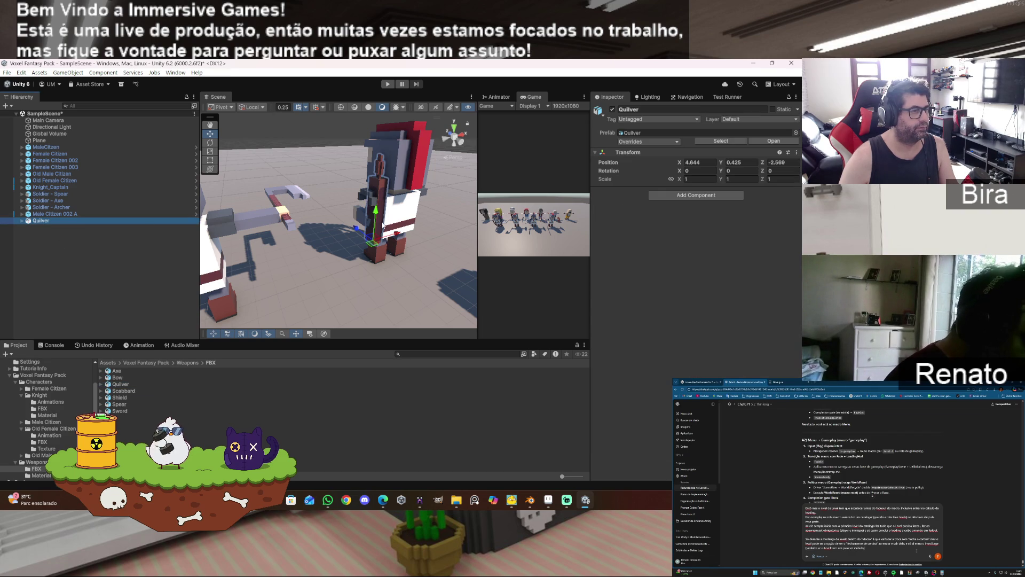
{"action": "mouse_move", "coordinate": [400, 235]}
{"action": "left_mouse_down"}
{"action": "mouse_move", "coordinate": [389, 236]}
{"action": "mouse_move", "coordinate": [563, 227]}
{"action": "mouse_move", "coordinate": [546, 230]}
{"action": "left_mouse_up"}
{"action": "left_click_drag", "start_coordinate": [376, 269], "coordinate": [344, 244]}
{"action": "left_click_drag", "start_coordinate": [426, 237], "coordinate": [195, 230]}
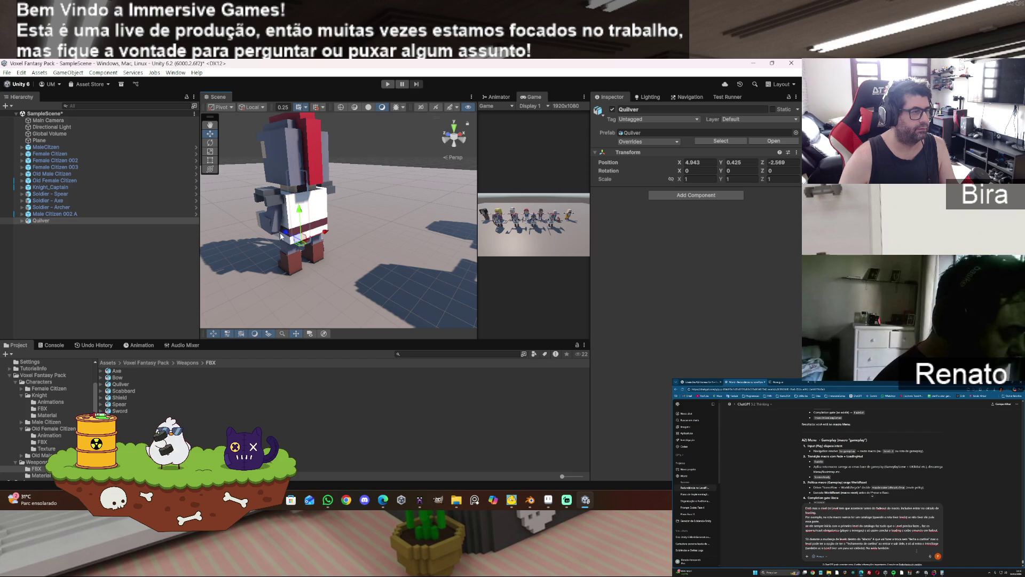
{"action": "left_click_drag", "start_coordinate": [287, 236], "coordinate": [296, 238]}
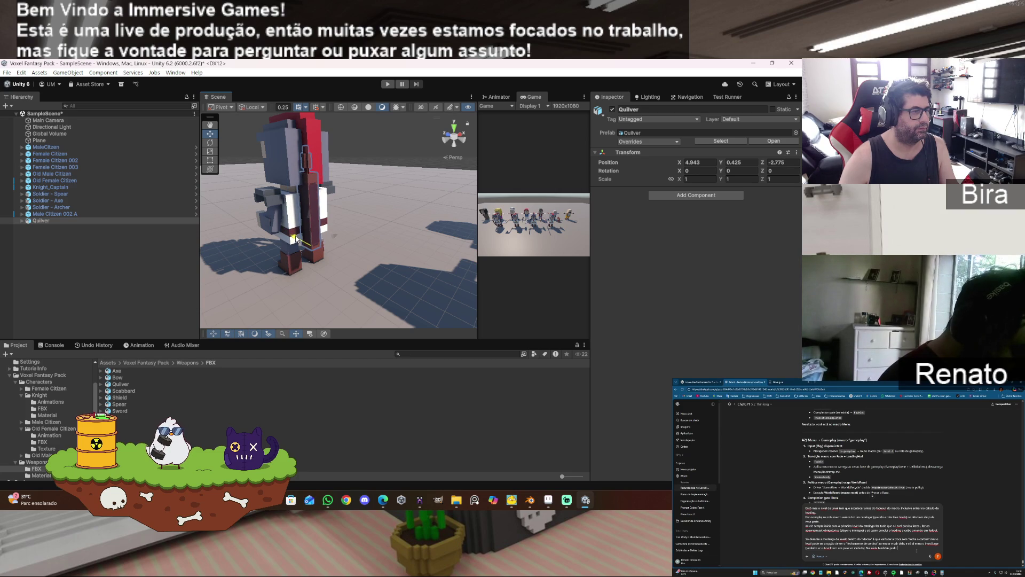
- Tilt the quiver about 35° around Z, then return to global Move handles
{"action": "left_click", "coordinate": [210, 143]}
{"action": "mouse_move", "coordinate": [302, 222]}
{"action": "left_mouse_down"}
{"action": "mouse_move", "coordinate": [285, 252]}
{"action": "mouse_move", "coordinate": [278, 241]}
{"action": "left_mouse_up"}
{"action": "left_click", "coordinate": [210, 134]}
{"action": "left_click", "coordinate": [250, 107]}
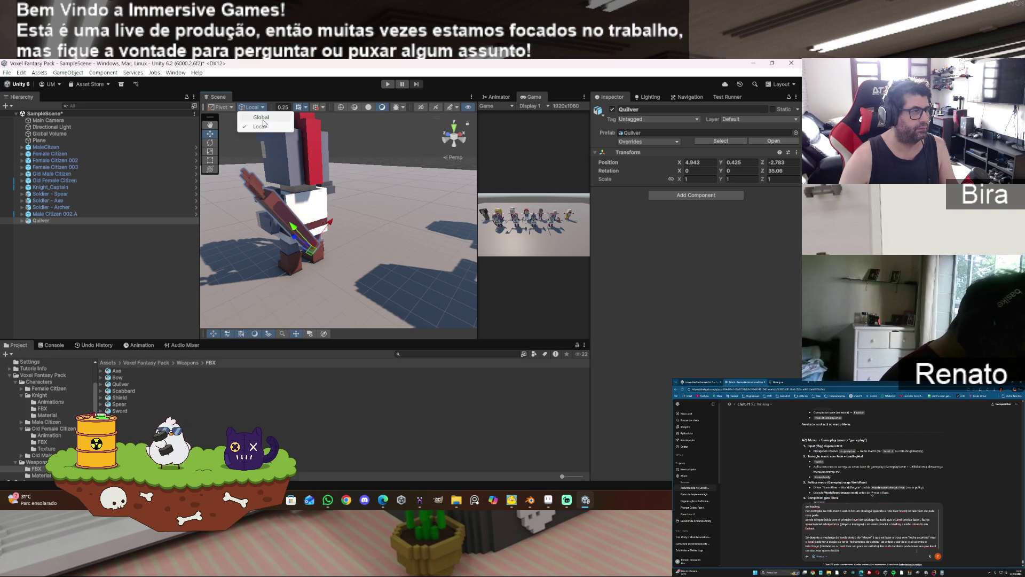
- Undo the trial tilts and moves, then turn the Quilver about 86° around Y
{"action": "mouse_move", "coordinate": [333, 238]}
{"action": "left_mouse_down"}
{"action": "mouse_move", "coordinate": [348, 231]}
{"action": "mouse_move", "coordinate": [332, 202]}
{"action": "mouse_move", "coordinate": [227, 182]}
{"action": "mouse_move", "coordinate": [358, 190]}
{"action": "left_mouse_up"}
{"action": "scroll", "coordinate": [359, 191], "scroll_direction": "down", "scroll_amount": 5}
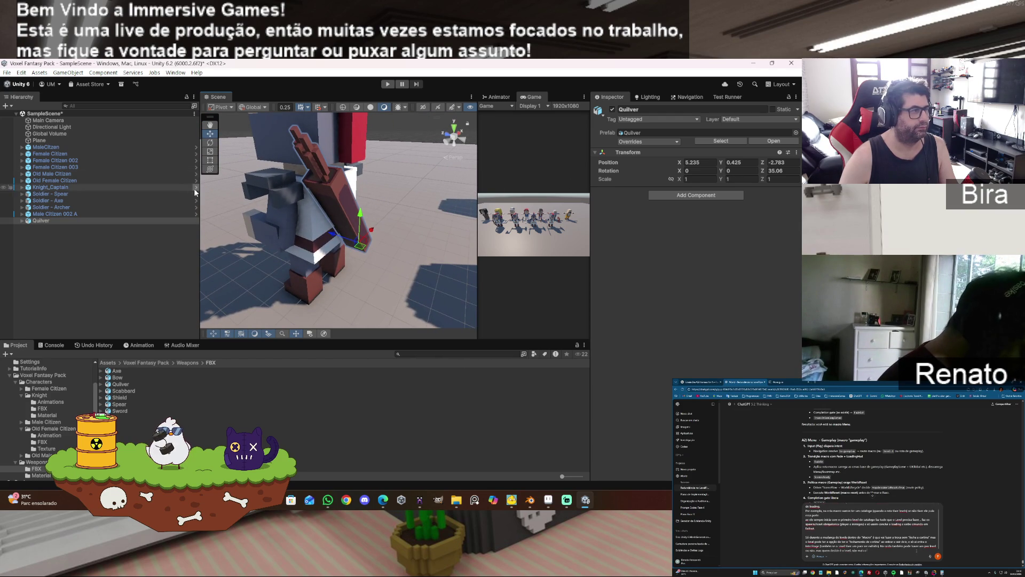
{"action": "left_click", "coordinate": [210, 142]}
{"action": "mouse_move", "coordinate": [387, 234]}
{"action": "left_mouse_down"}
{"action": "mouse_move", "coordinate": [387, 206]}
{"action": "mouse_move", "coordinate": [389, 214]}
{"action": "left_mouse_up"}
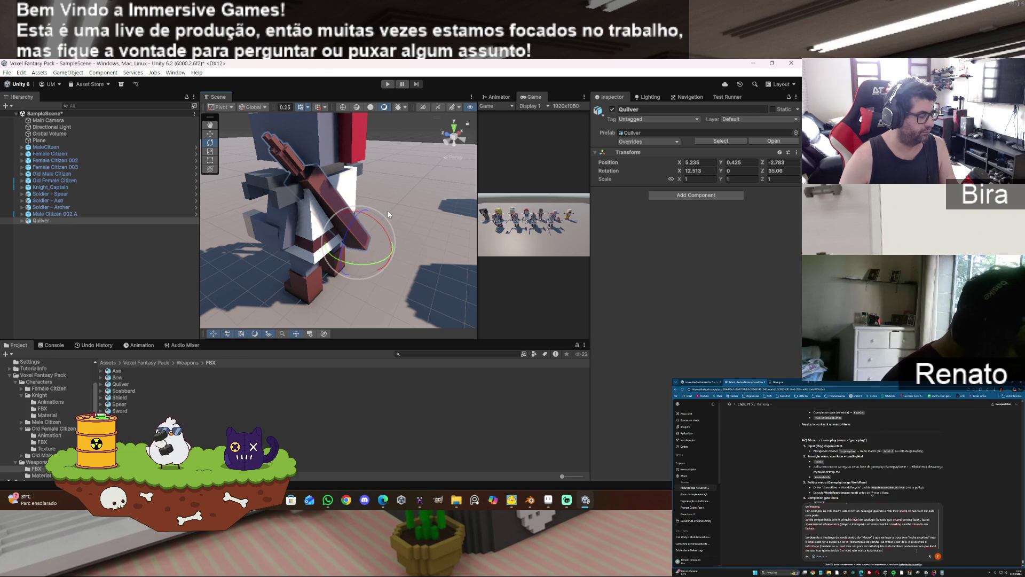
{"action": "key", "text": "ctrl+z"}
{"action": "key", "text": "ctrl+y"}
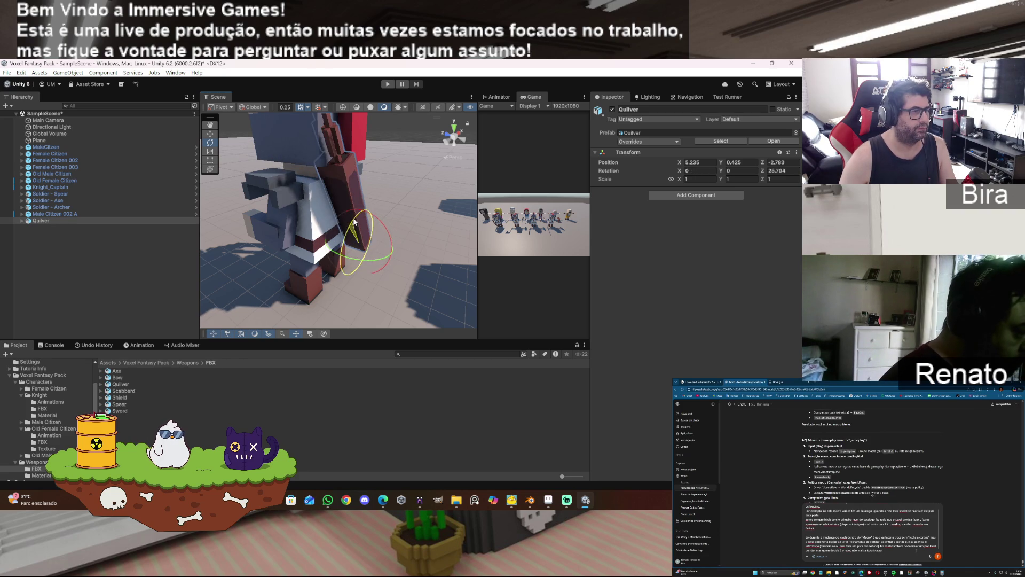
{"action": "key", "text": "ctrl+z"}
{"action": "mouse_move", "coordinate": [368, 266]}
{"action": "left_mouse_down"}
{"action": "mouse_move", "coordinate": [396, 249]}
{"action": "mouse_move", "coordinate": [376, 257]}
{"action": "left_mouse_up"}
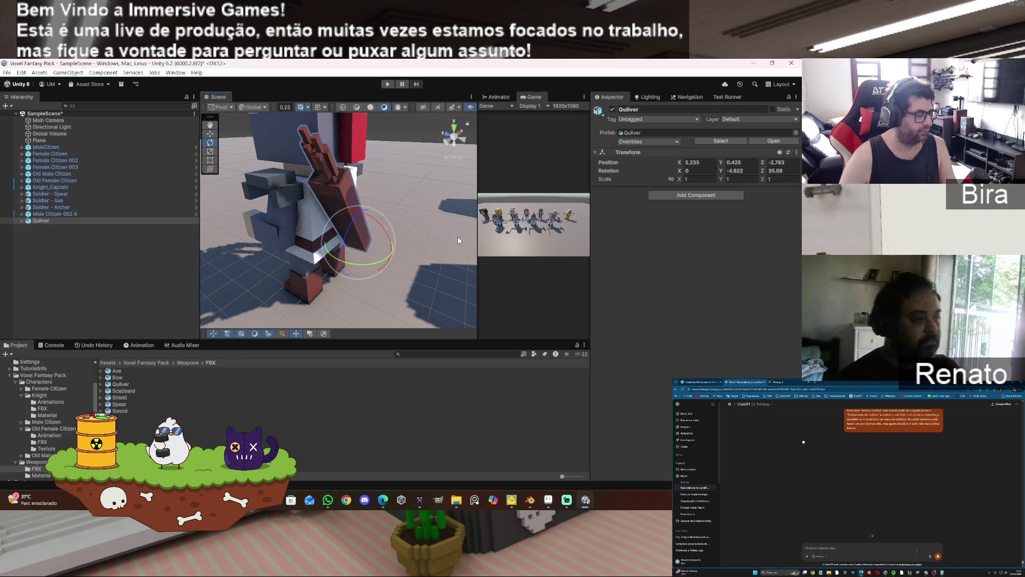
{"action": "key", "text": "ctrl+z"}
{"action": "key", "text": "ctrl+z"}
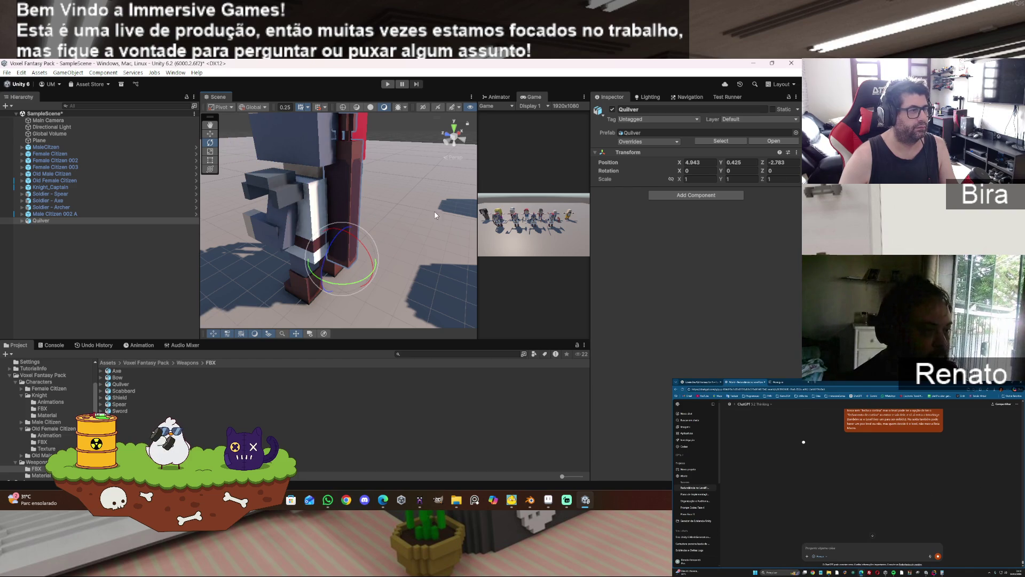
{"action": "left_click_drag", "start_coordinate": [362, 283], "coordinate": [329, 265]}
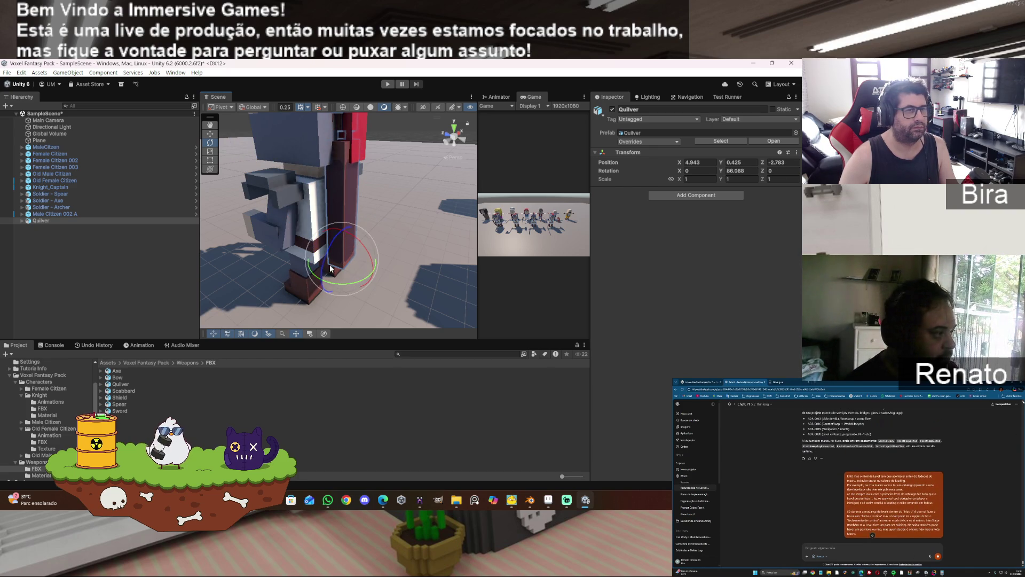
- Rotate the quiver to -35, 90, 0 and slide it along X onto the archer's back
{"action": "left_click", "coordinate": [751, 170]}
{"action": "type", "text": "90"}
{"action": "key", "text": "Return"}
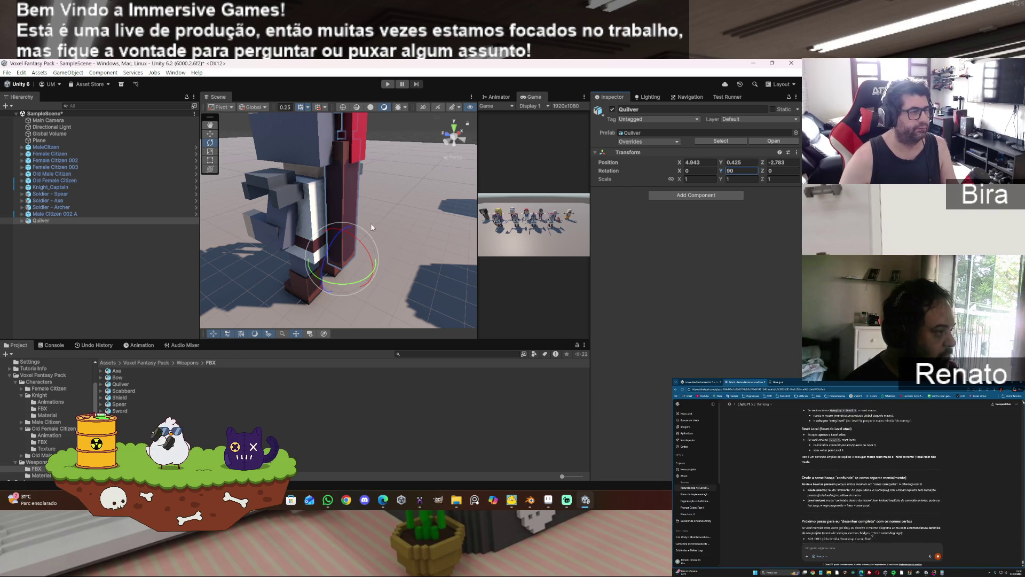
{"action": "left_click_drag", "start_coordinate": [347, 226], "coordinate": [393, 234]}
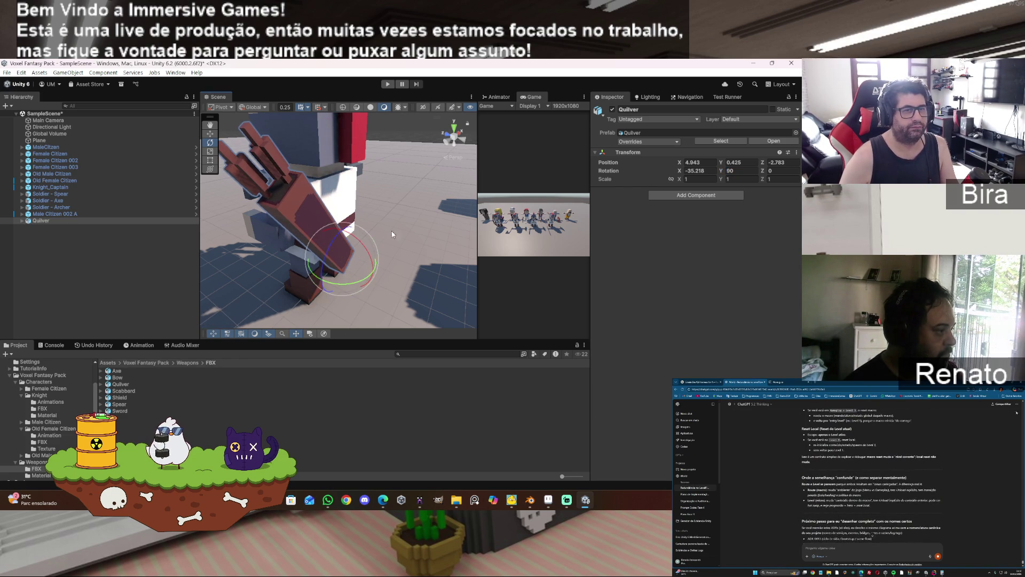
{"action": "type", "text": "-35"}
{"action": "key", "text": "Return"}
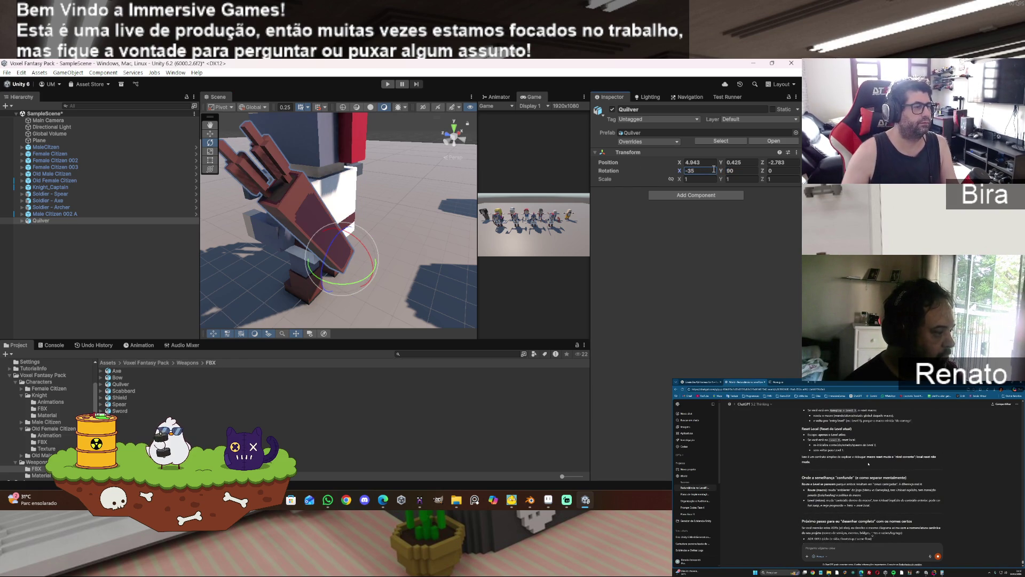
{"action": "key", "text": "w"}
{"action": "mouse_move", "coordinate": [358, 246]}
{"action": "left_mouse_down"}
{"action": "mouse_move", "coordinate": [374, 240]}
{"action": "mouse_move", "coordinate": [345, 230]}
{"action": "mouse_move", "coordinate": [377, 211]}
{"action": "mouse_move", "coordinate": [324, 213]}
{"action": "mouse_move", "coordinate": [345, 224]}
{"action": "mouse_move", "coordinate": [341, 242]}
{"action": "left_mouse_up"}
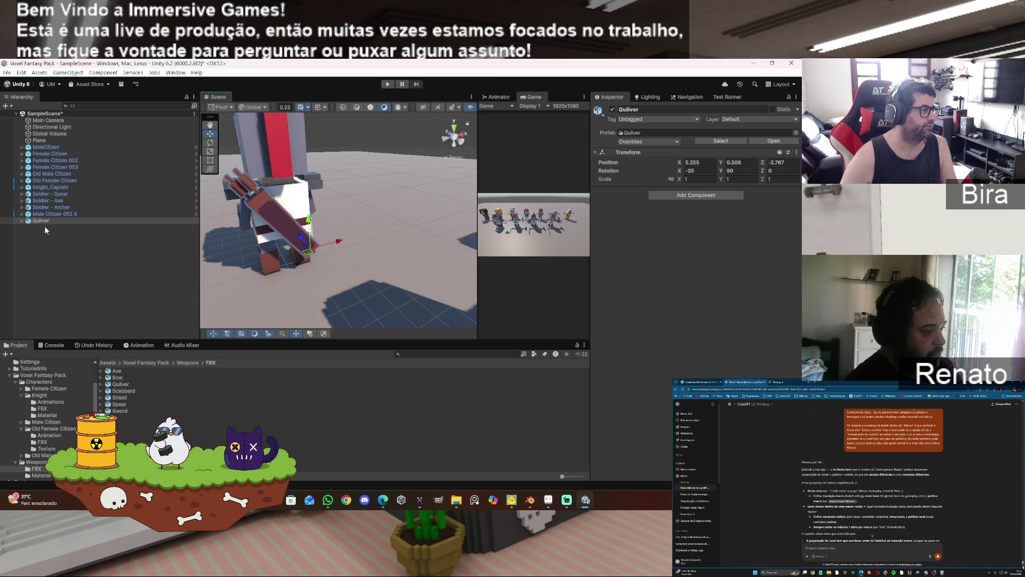
- Expand the Soldier - Archer hierarchy and select its Spine bone
{"action": "left_click", "coordinate": [292, 159]}
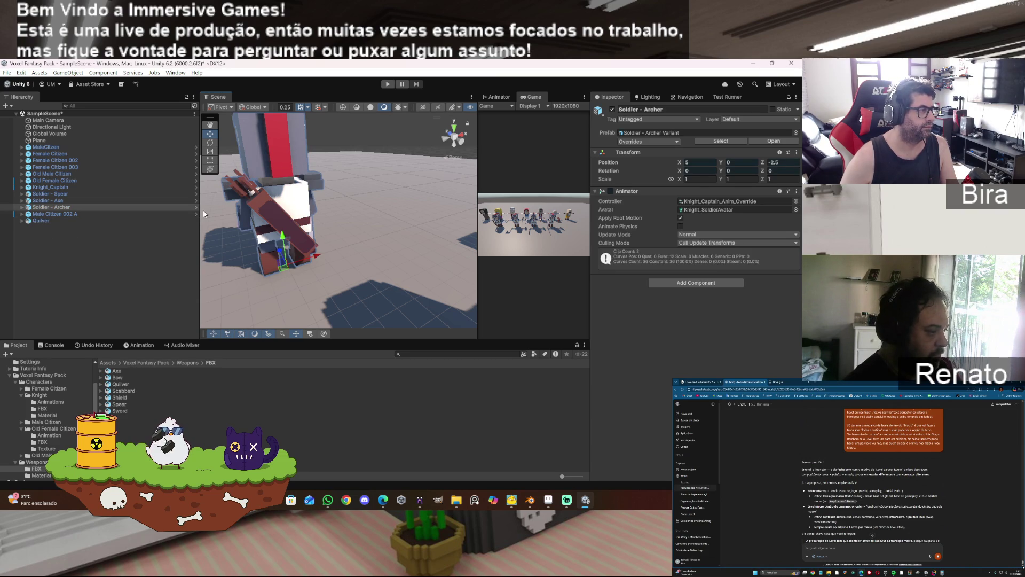
{"action": "left_click", "coordinate": [21, 208]}
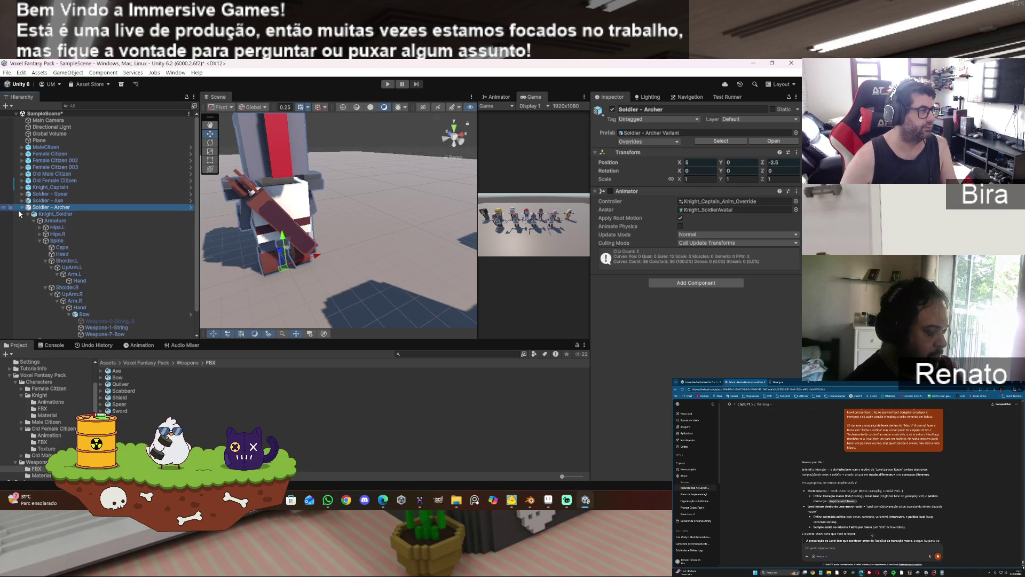
{"action": "left_click", "coordinate": [66, 241]}
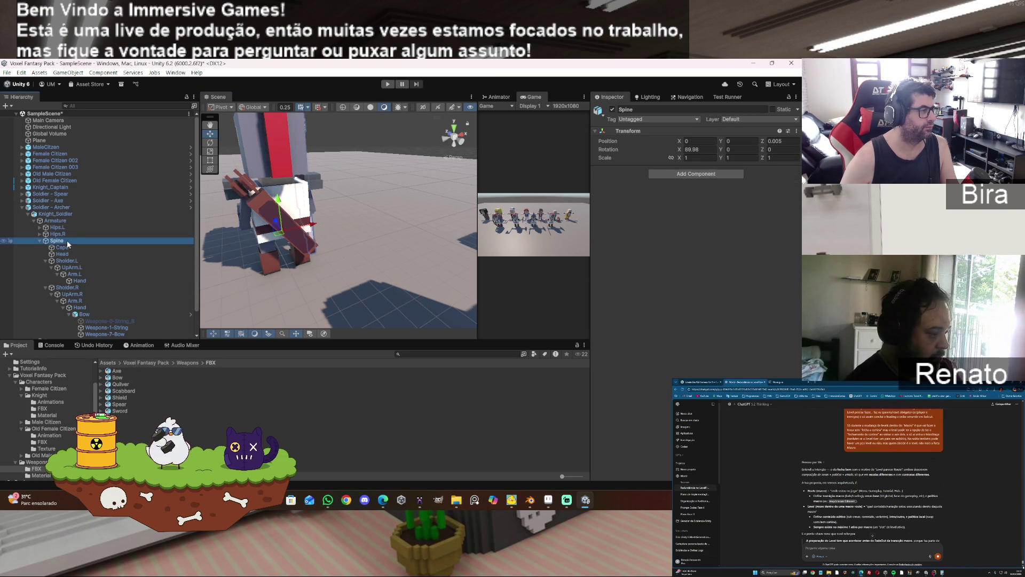
{"action": "right_click", "coordinate": [66, 240]}
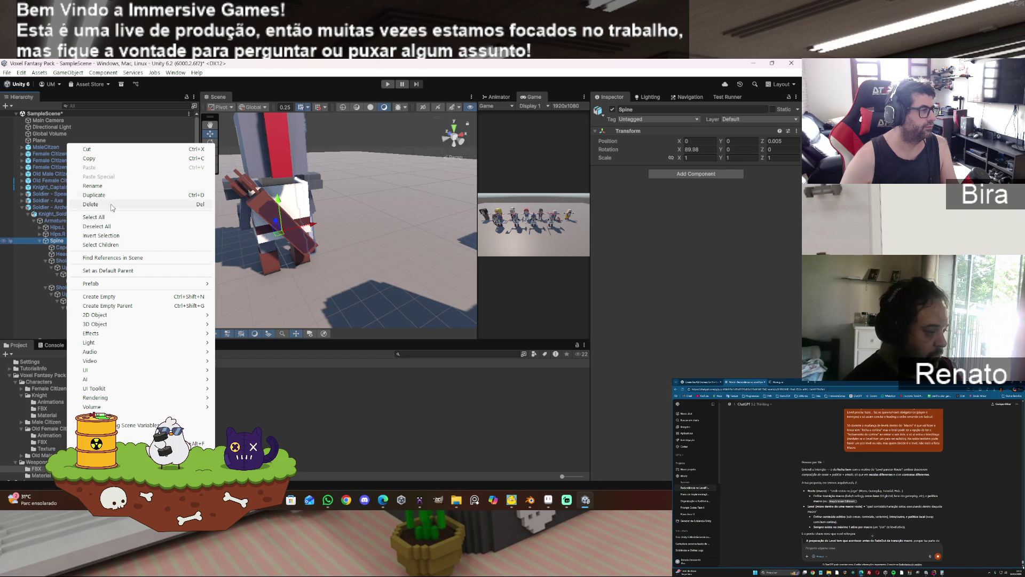
- Create an empty child object under Spine named Belt
{"action": "left_click", "coordinate": [117, 297]}
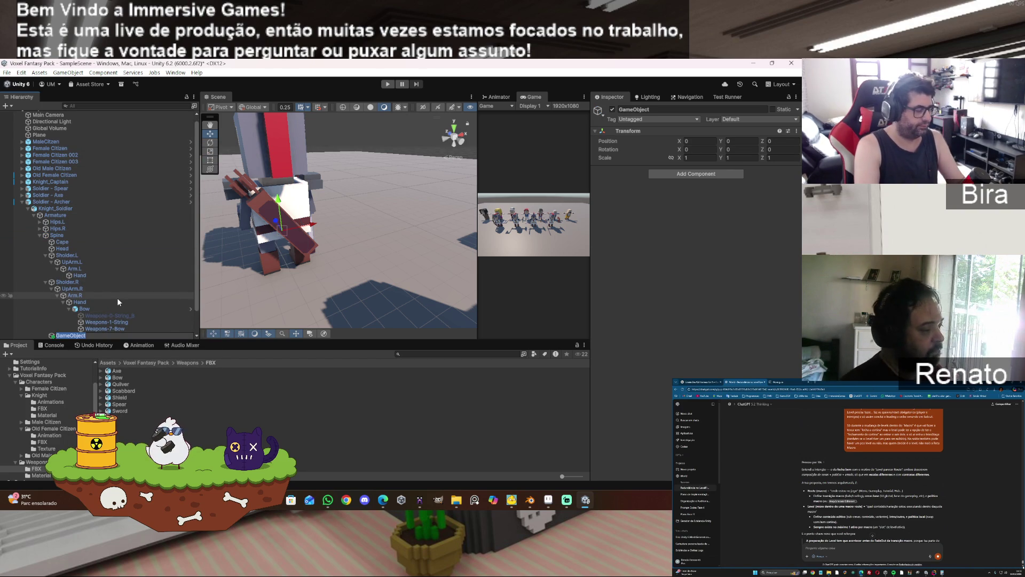
{"action": "type", "text": "B"}
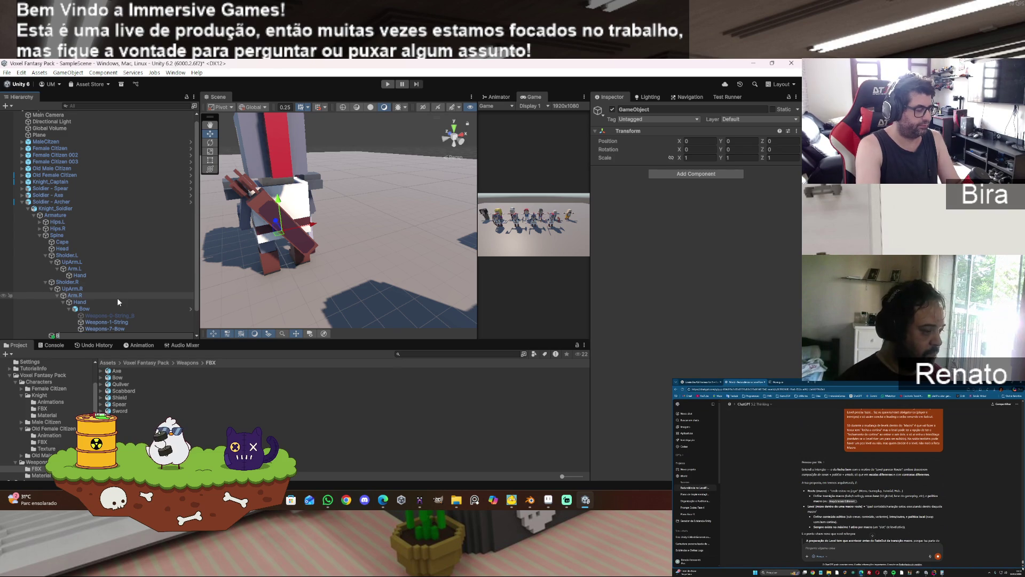
{"action": "type", "text": "elt"}
{"action": "key", "text": "Return"}
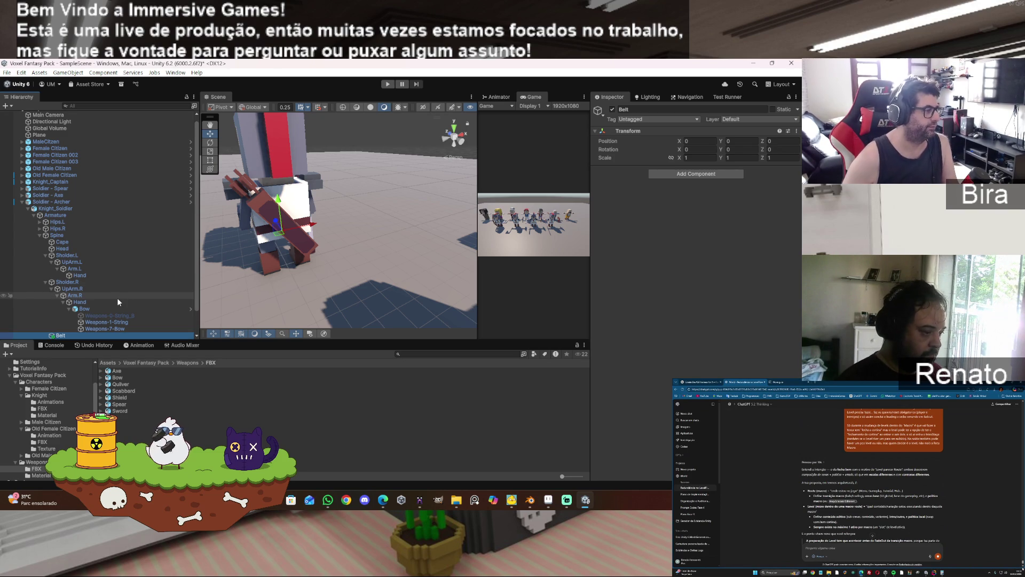
- Collapse the left and right shoulder branches under Spine and select the Quilver
{"action": "left_click", "coordinate": [39, 235]}
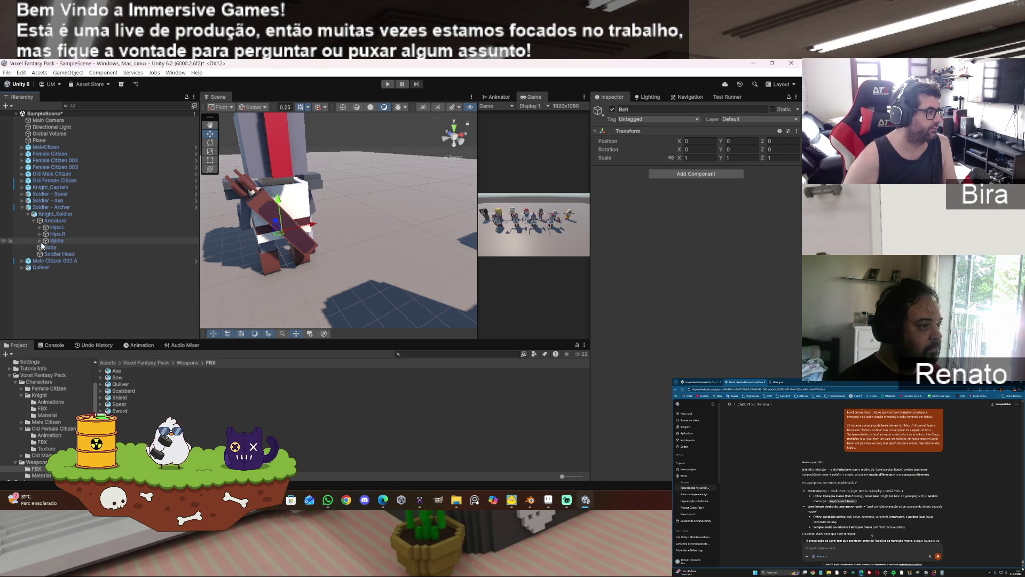
{"action": "left_click", "coordinate": [41, 242]}
{"action": "left_click", "coordinate": [45, 261]}
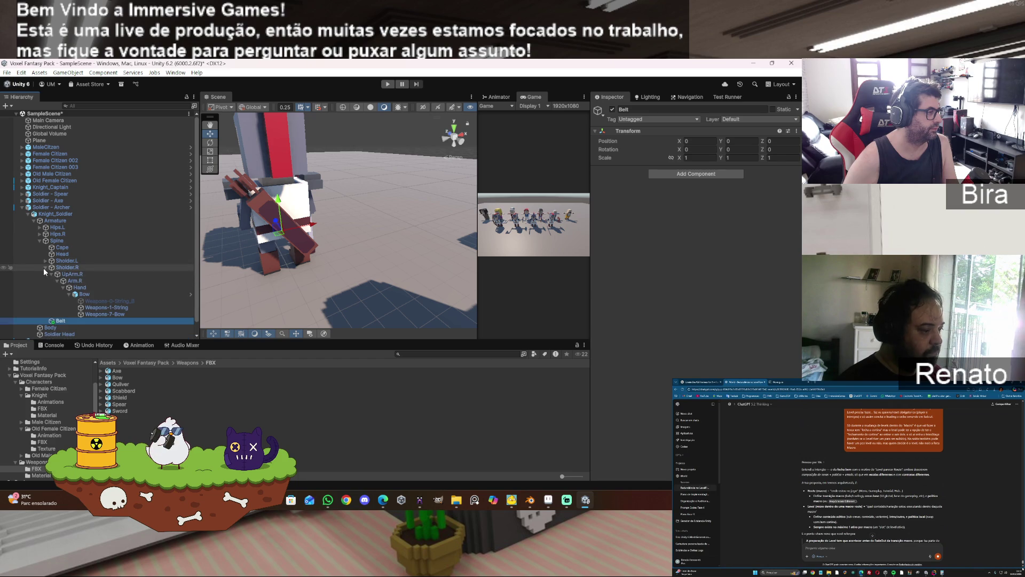
{"action": "left_click", "coordinate": [45, 267]}
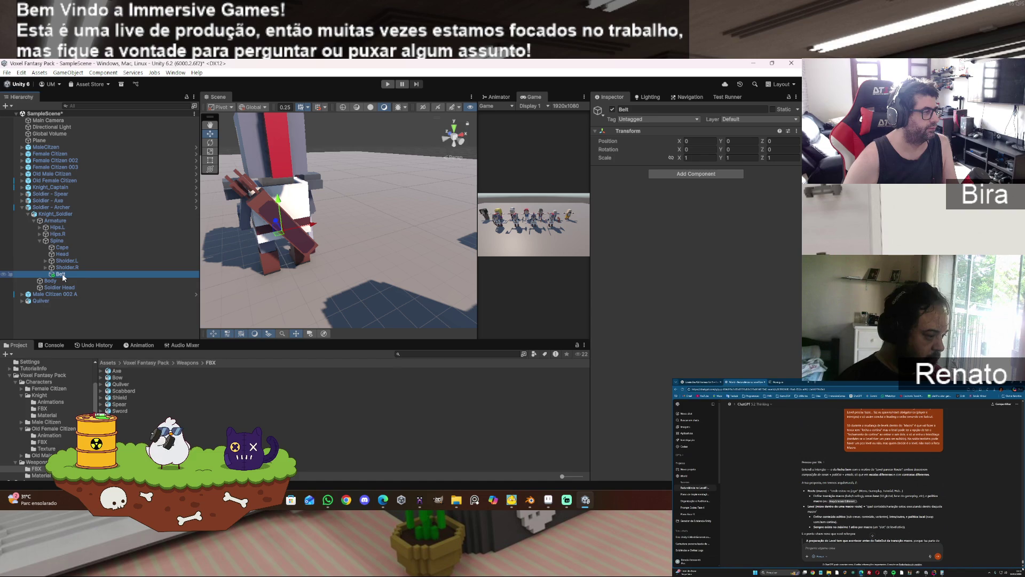
{"action": "left_click", "coordinate": [40, 300]}
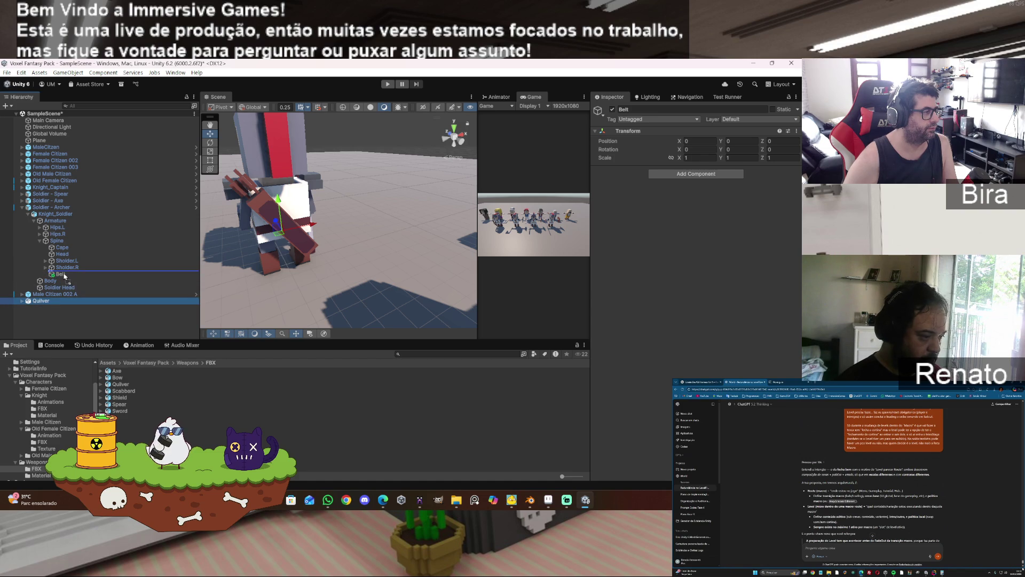
- Drag the Quilver onto Belt to make it Belt's child
{"action": "left_click_drag", "start_coordinate": [64, 276], "coordinate": [65, 276]}
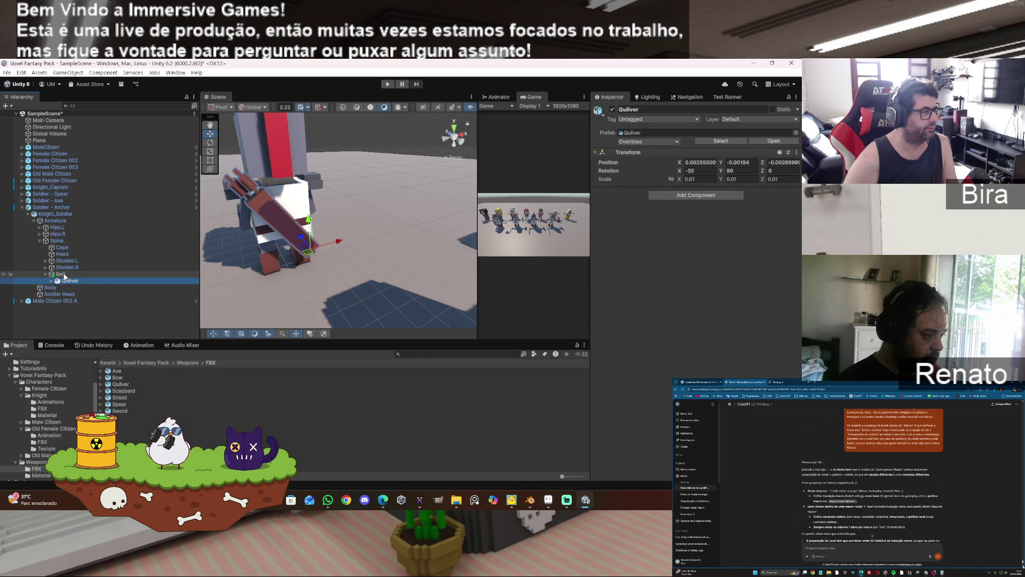
{"action": "left_click", "coordinate": [704, 261]}
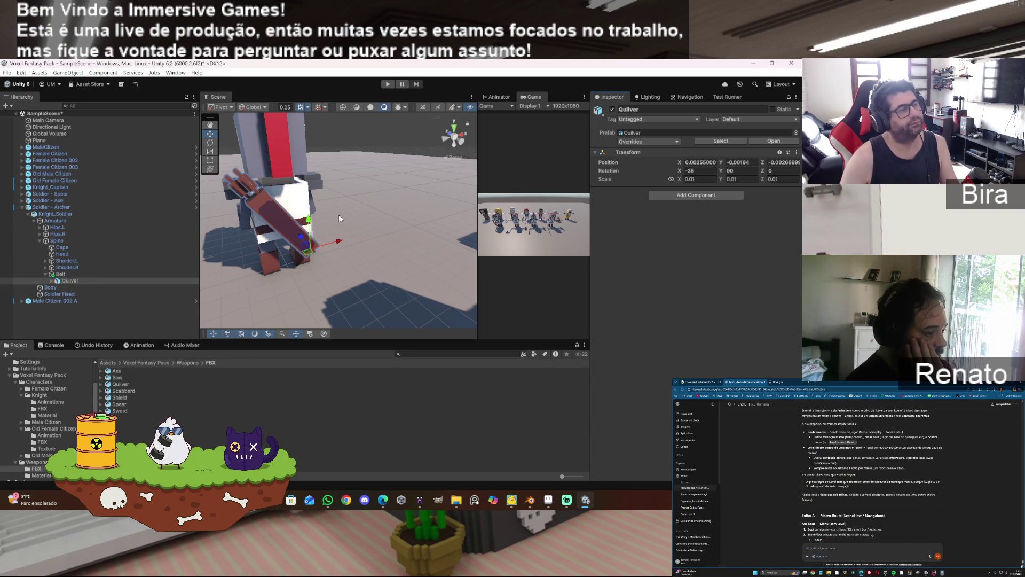
{"action": "mouse_move", "coordinate": [343, 200]}
{"action": "left_mouse_down"}
{"action": "mouse_move", "coordinate": [526, 210]}
{"action": "mouse_move", "coordinate": [598, 200]}
{"action": "mouse_move", "coordinate": [609, 188]}
{"action": "mouse_move", "coordinate": [598, 183]}
{"action": "mouse_move", "coordinate": [453, 254]}
{"action": "left_mouse_up"}
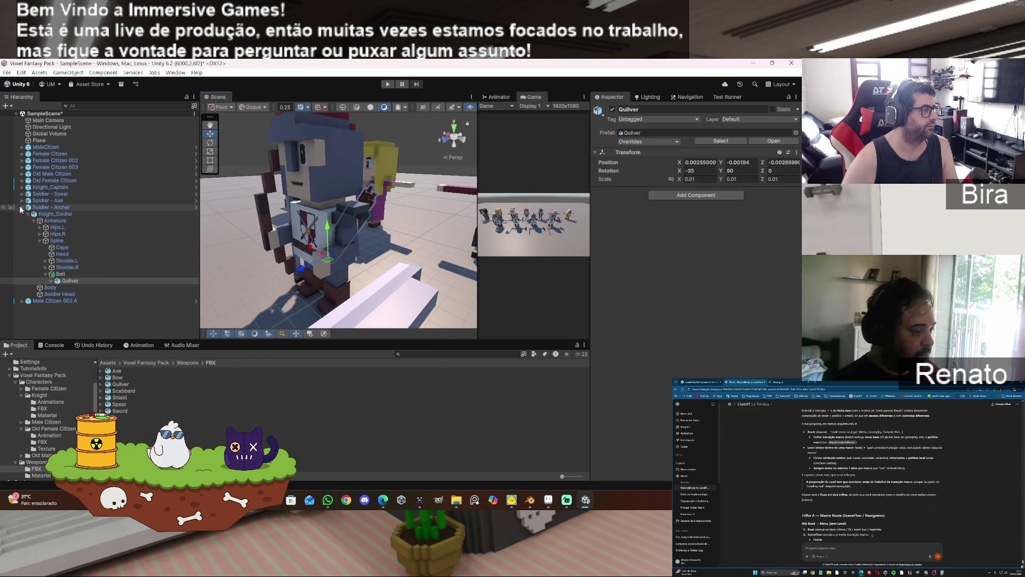
- Review the archer's prefab overrides, view him from behind, and frame the Belt object
{"action": "left_click", "coordinate": [78, 208]}
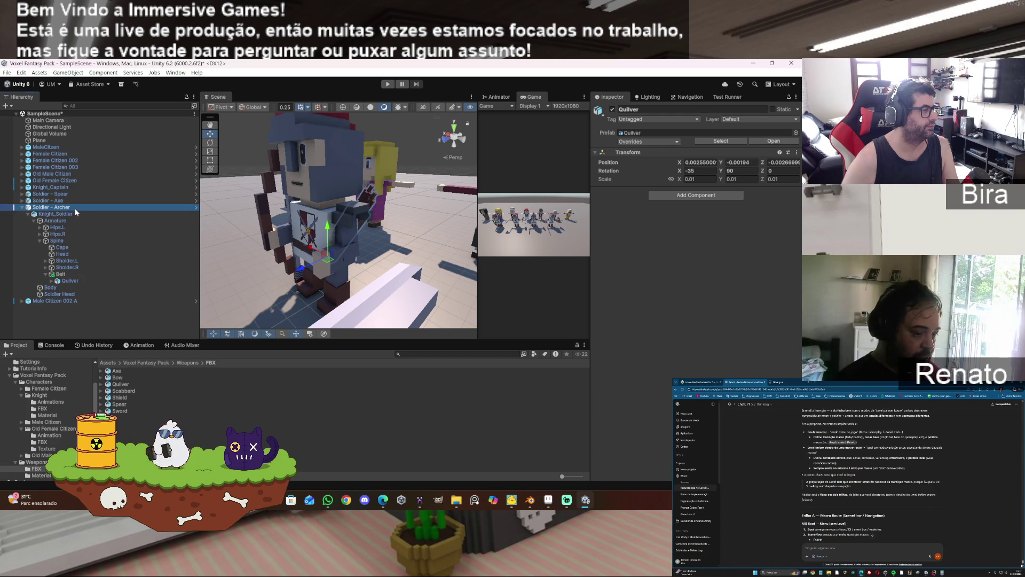
{"action": "left_click", "coordinate": [660, 141]}
{"action": "left_click", "coordinate": [445, 236]}
{"action": "mouse_move", "coordinate": [379, 226]}
{"action": "left_mouse_down"}
{"action": "mouse_move", "coordinate": [617, 219]}
{"action": "mouse_move", "coordinate": [699, 229]}
{"action": "mouse_move", "coordinate": [605, 259]}
{"action": "left_mouse_up"}
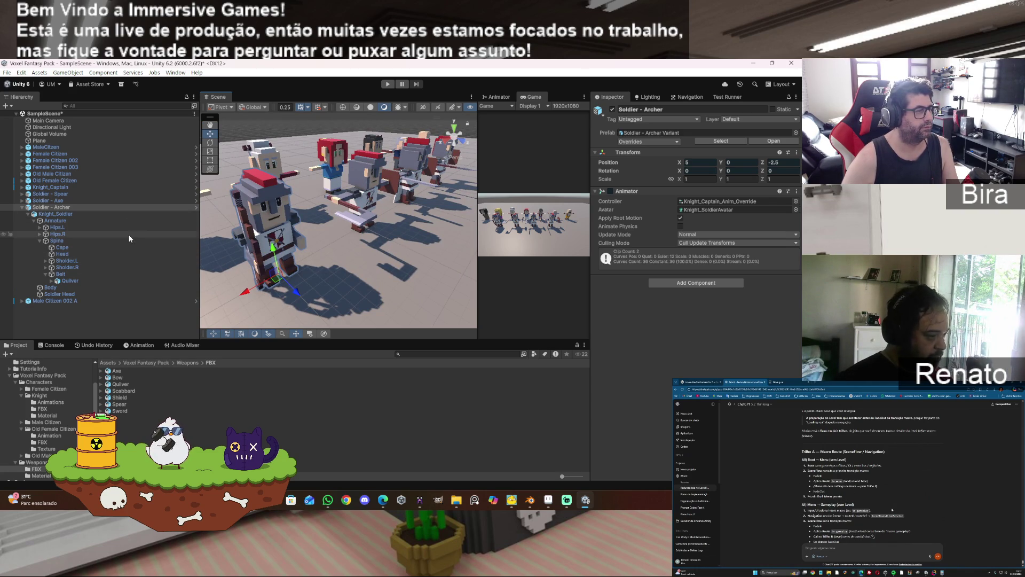
{"action": "left_click", "coordinate": [318, 263]}
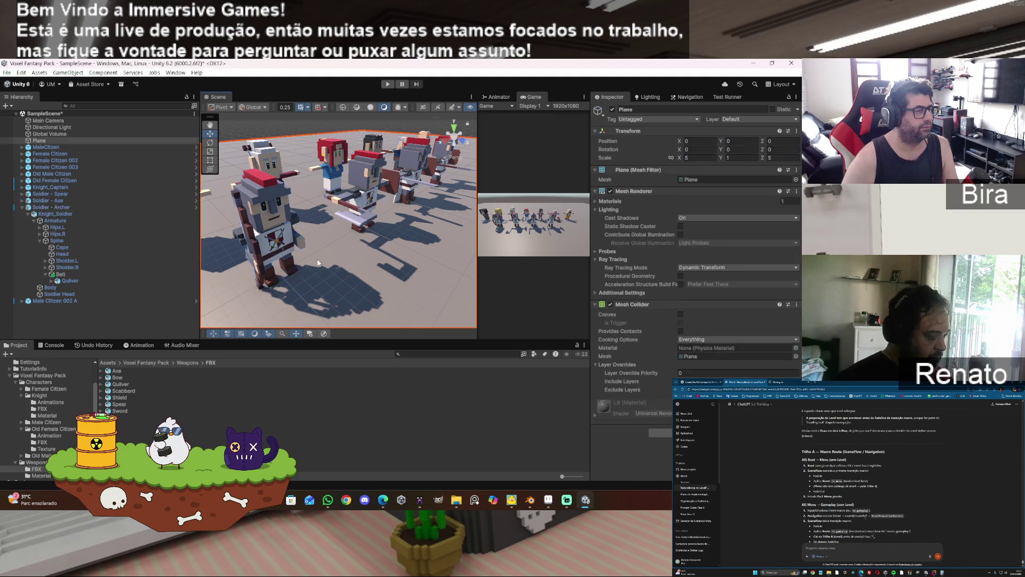
{"action": "left_click", "coordinate": [51, 207]}
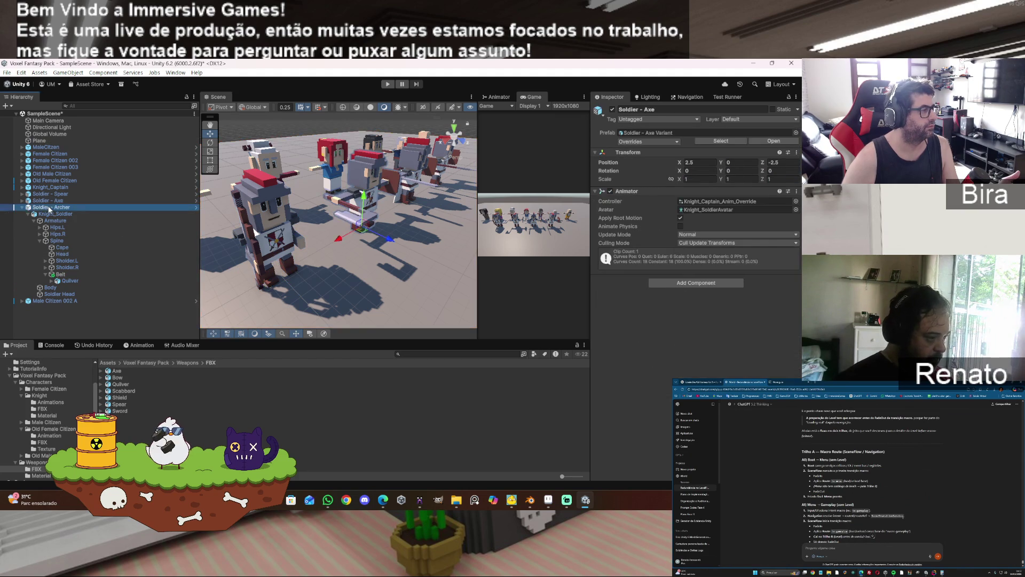
{"action": "double_click", "coordinate": [63, 273]}
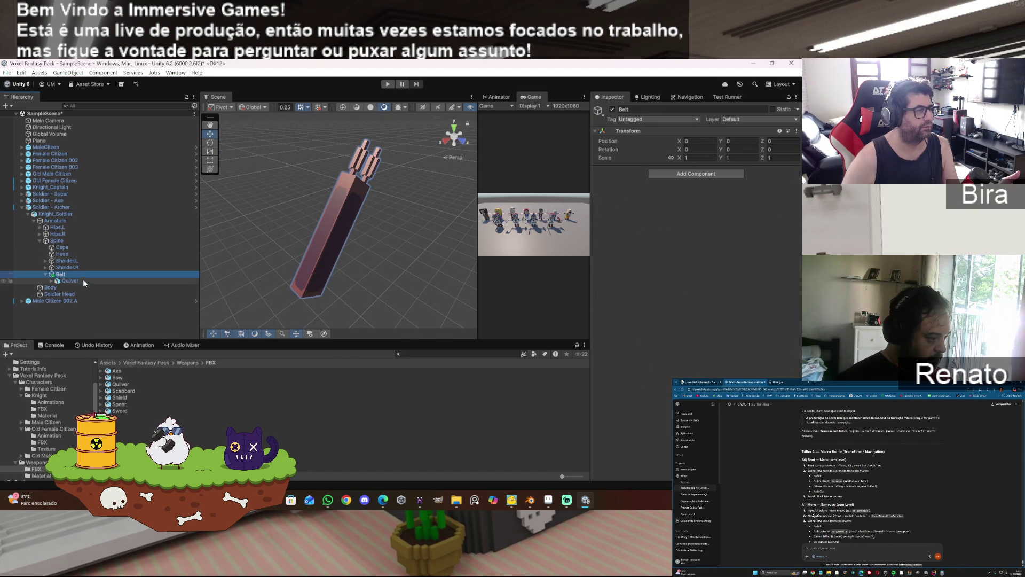
{"action": "left_click", "coordinate": [70, 280]}
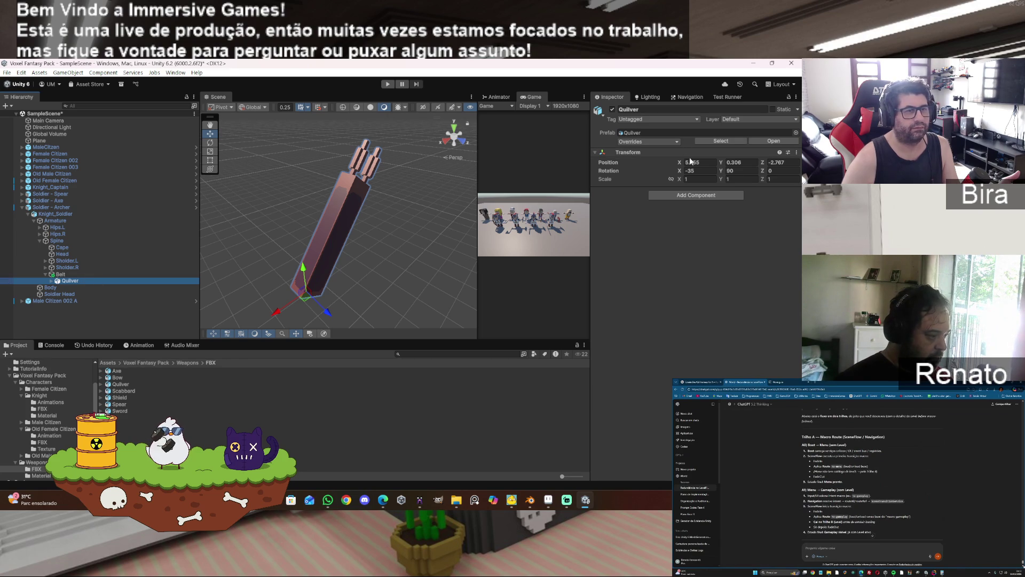
{"action": "left_click", "coordinate": [706, 161]}
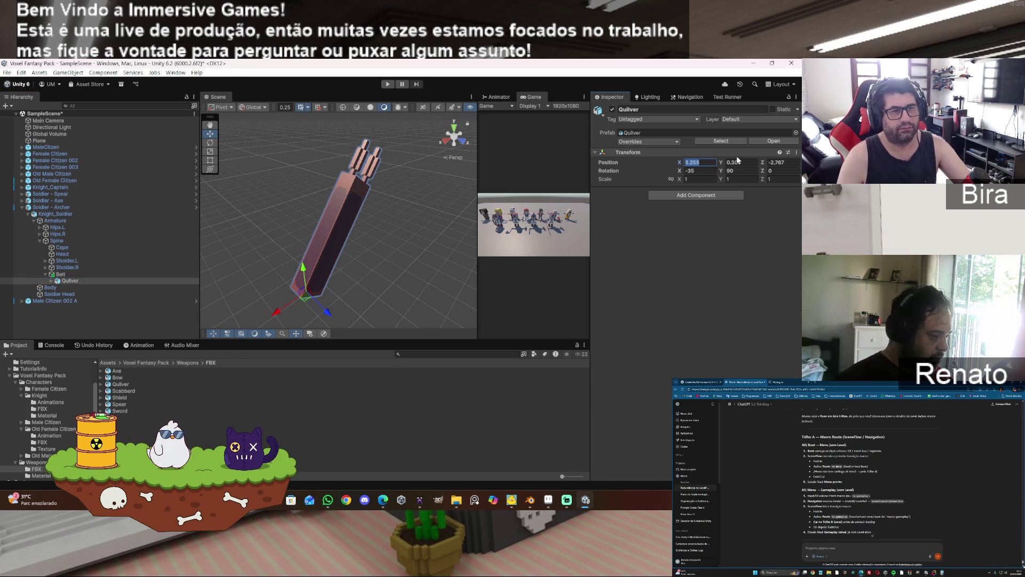
{"action": "type", "text": "0"}
{"action": "key", "text": "Tab"}
{"action": "type", "text": "0"}
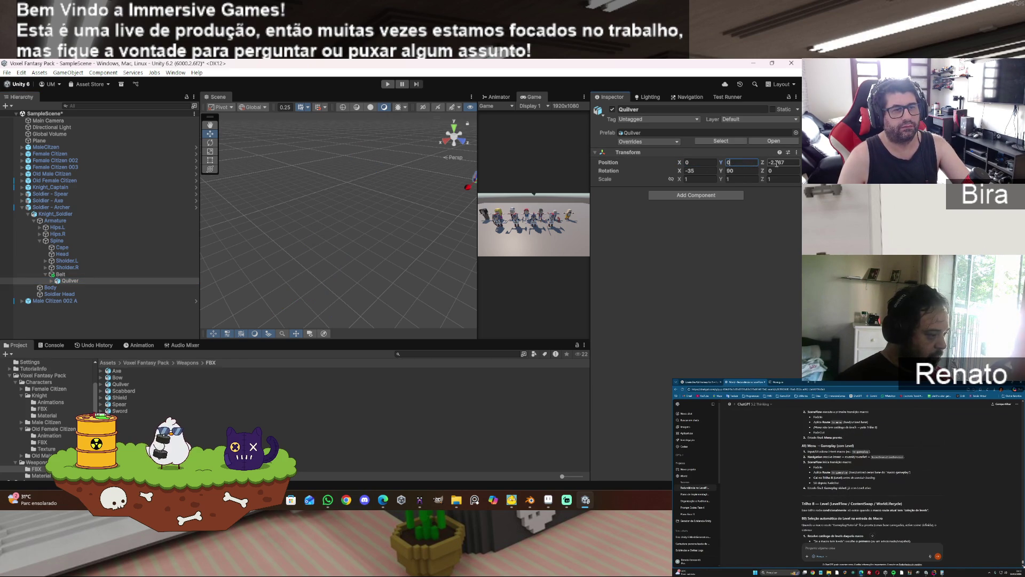
{"action": "type", "text": "0"}
{"action": "left_click", "coordinate": [80, 281]}
{"action": "key", "text": "f"}
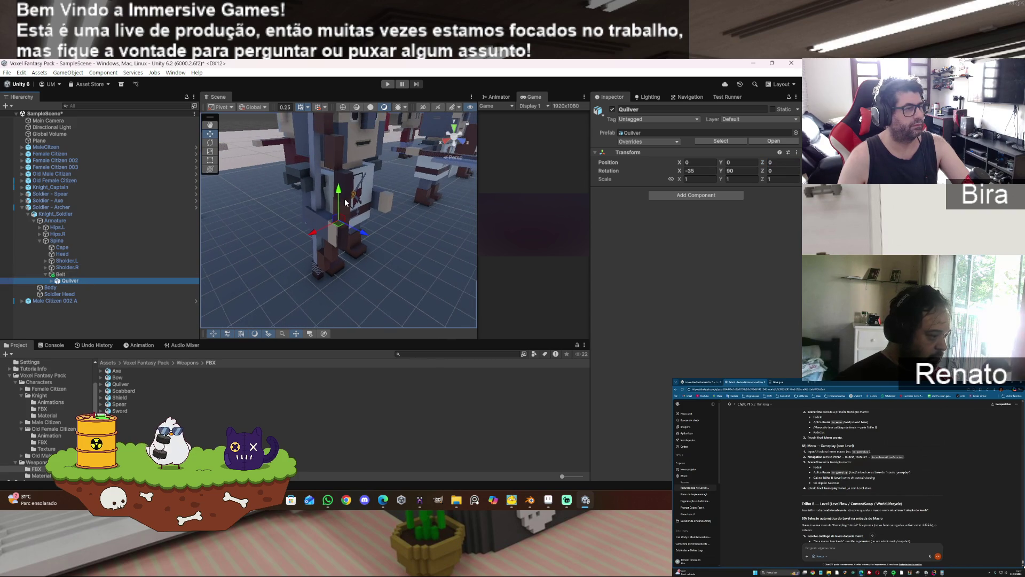
{"action": "left_click", "coordinate": [68, 276]}
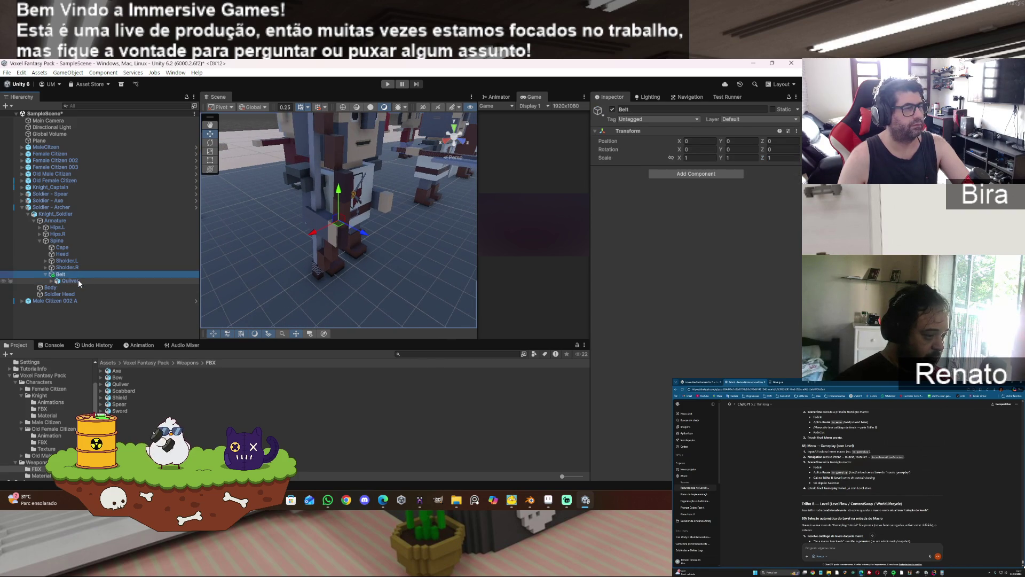
{"action": "left_click", "coordinate": [78, 281]}
{"action": "key", "text": "f"}
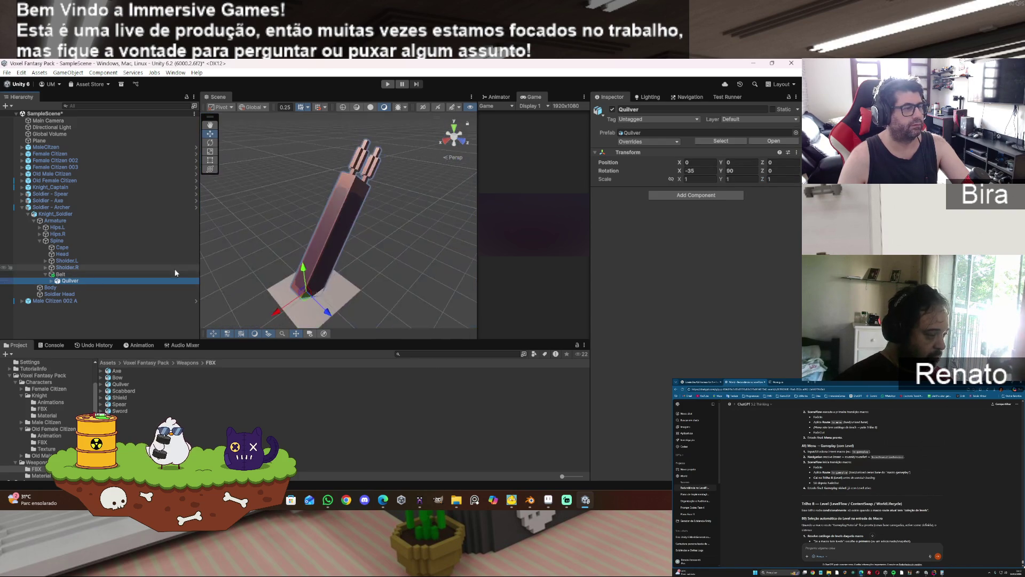
{"action": "scroll", "coordinate": [396, 292], "scroll_direction": "down", "scroll_amount": 1}
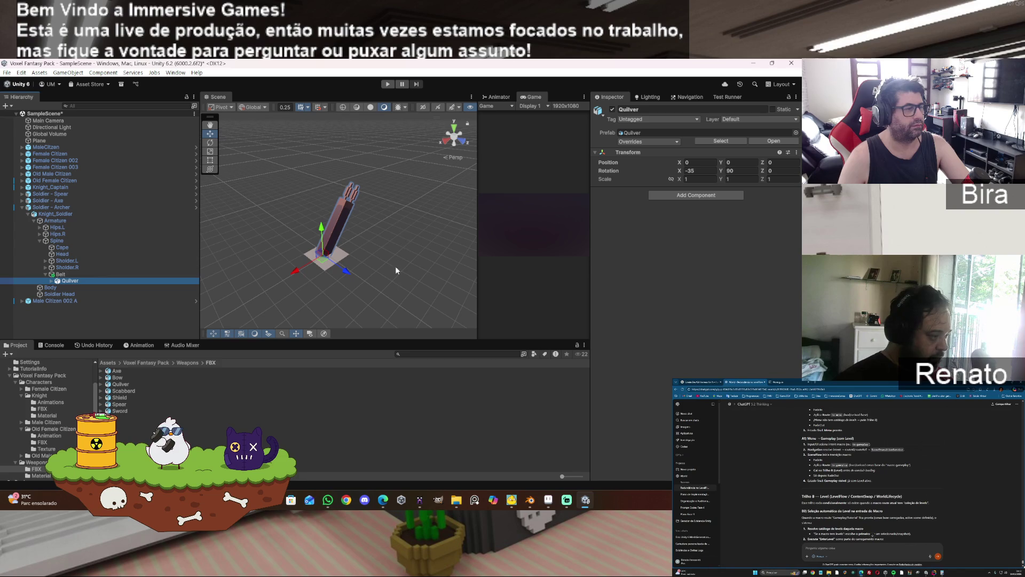
{"action": "scroll", "coordinate": [431, 209], "scroll_direction": "down", "scroll_amount": 1}
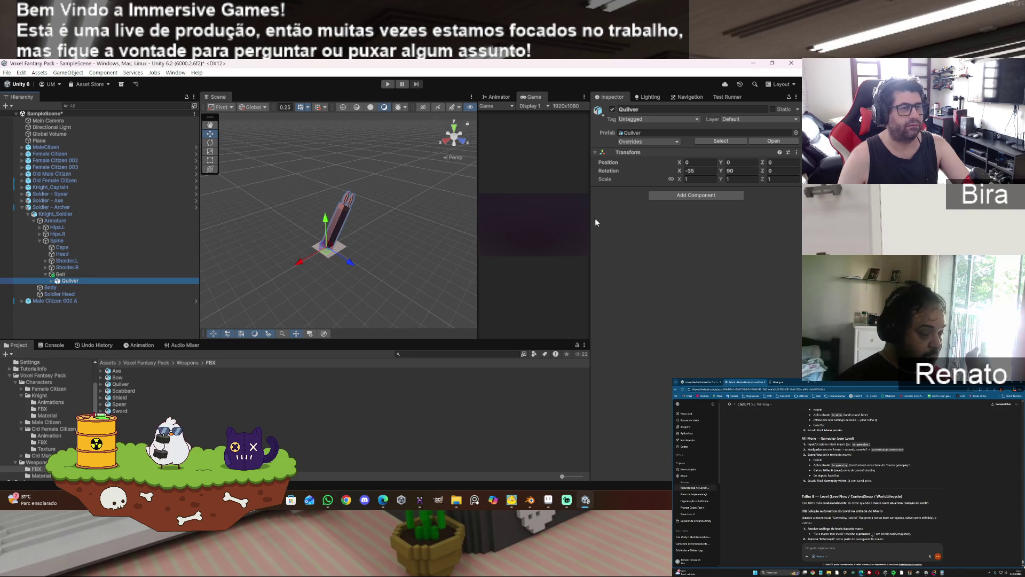
{"action": "left_click", "coordinate": [60, 274]}
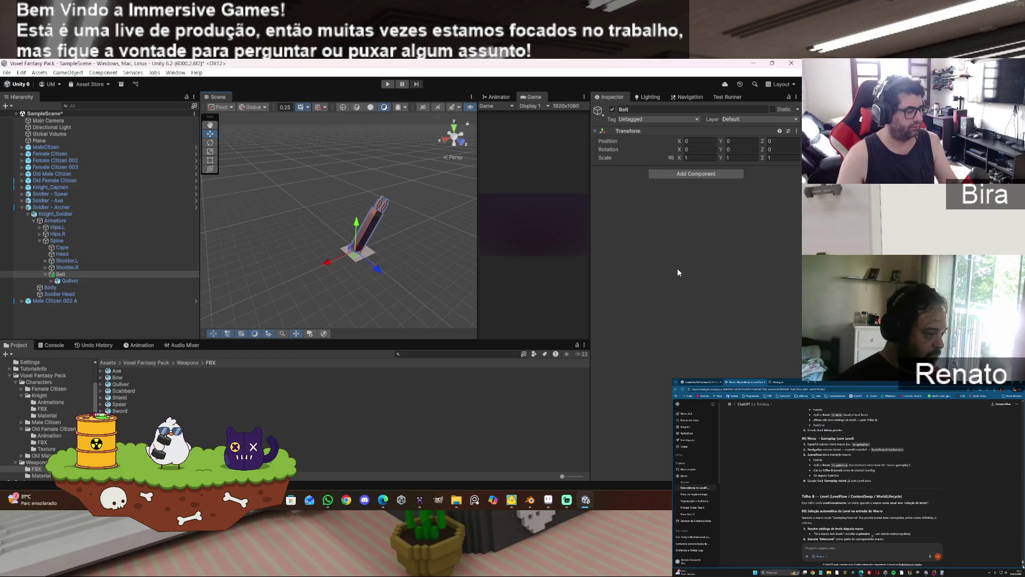
{"action": "key", "text": "Down"}
{"action": "key", "text": "Up"}
{"action": "key", "text": "Down"}
{"action": "key", "text": "ctrl+z"}
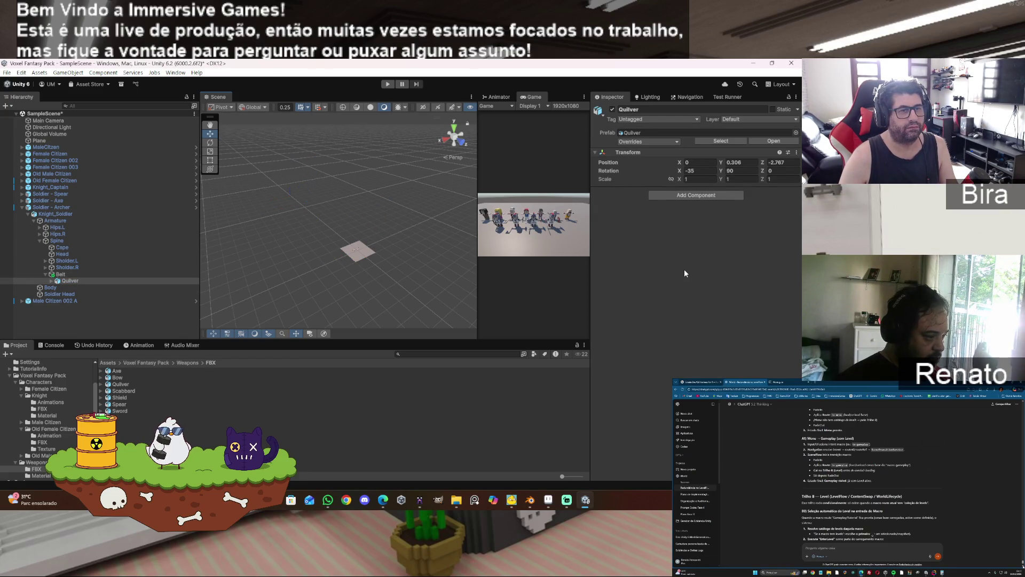
{"action": "double_click", "coordinate": [77, 274]}
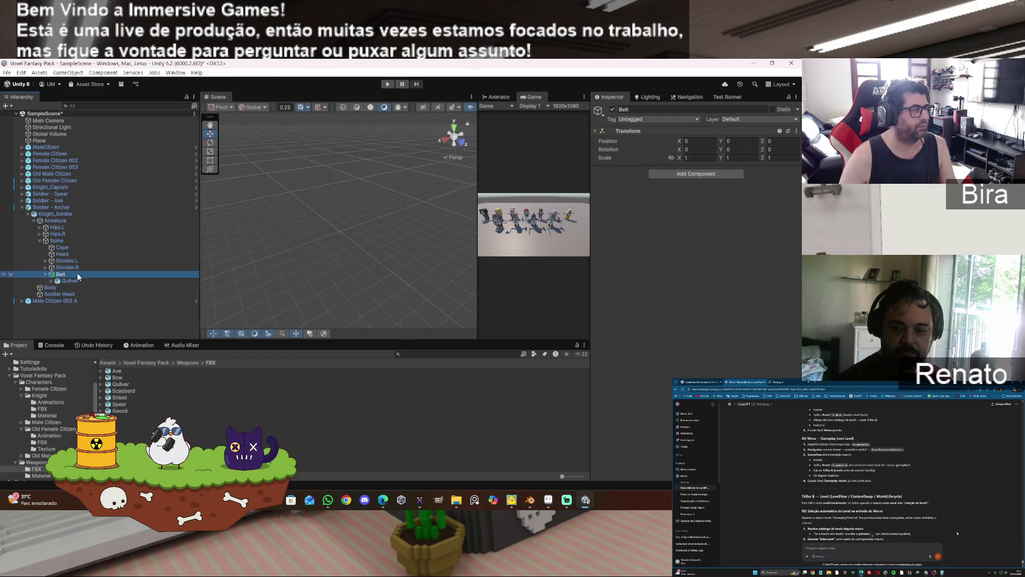
- Enter 0.01 into the Belt's Scale fields and frame the Belt in the Scene view
{"action": "left_click", "coordinate": [713, 159]}
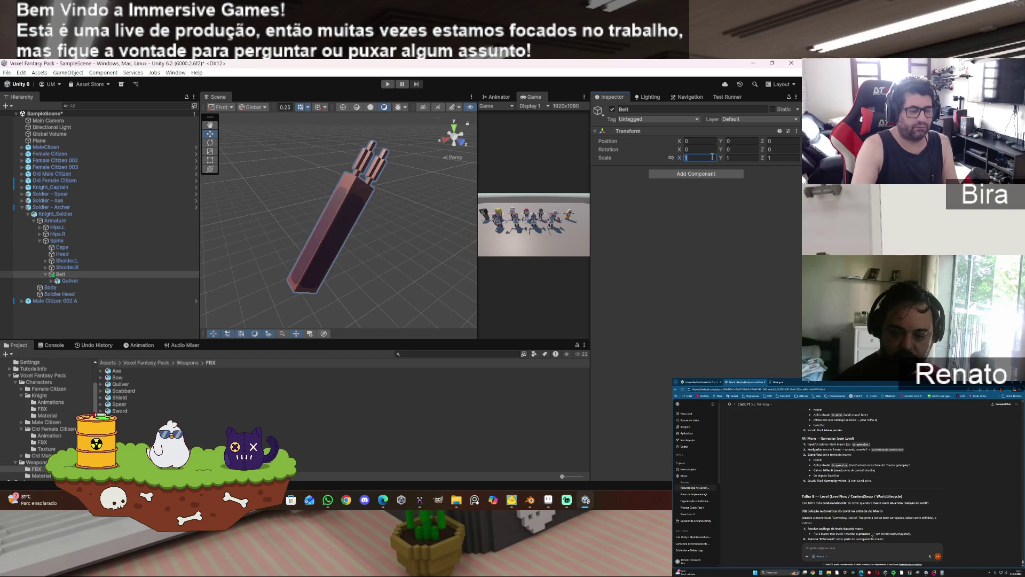
{"action": "type", "text": "00"}
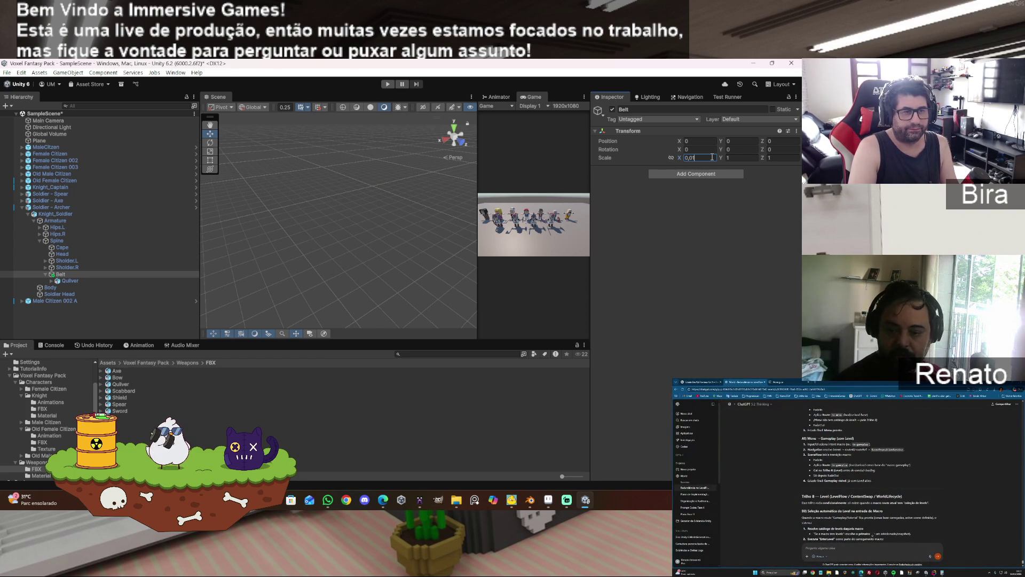
{"action": "key", "text": "Return"}
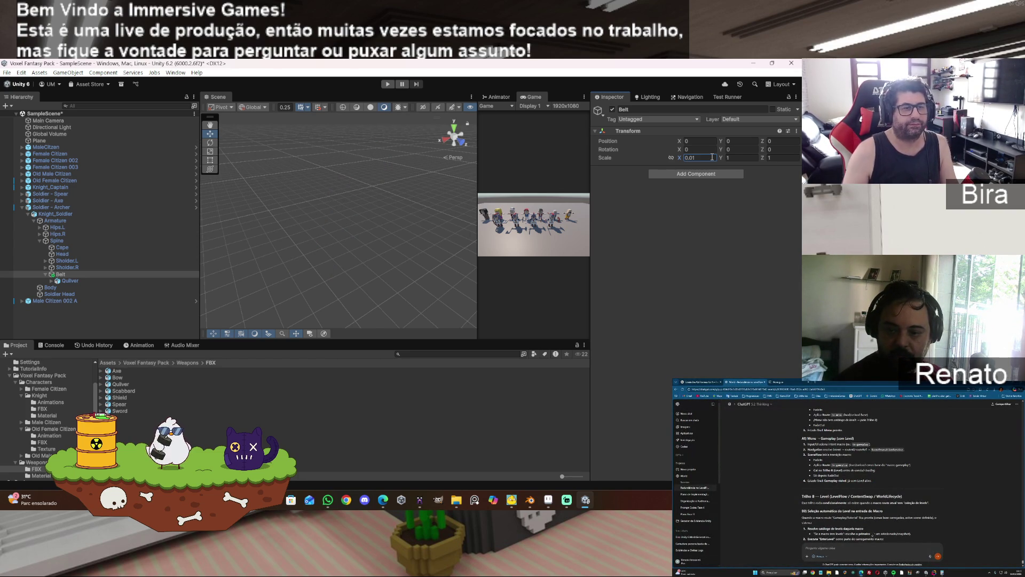
{"action": "left_click", "coordinate": [750, 159]}
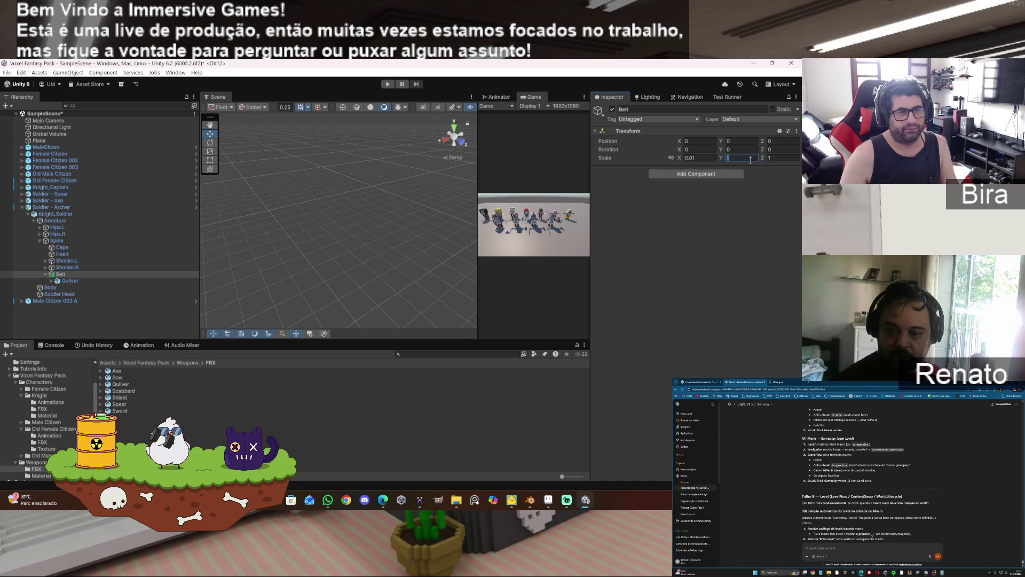
{"action": "type", "text": "0.01"}
{"action": "double_click", "coordinate": [60, 274]}
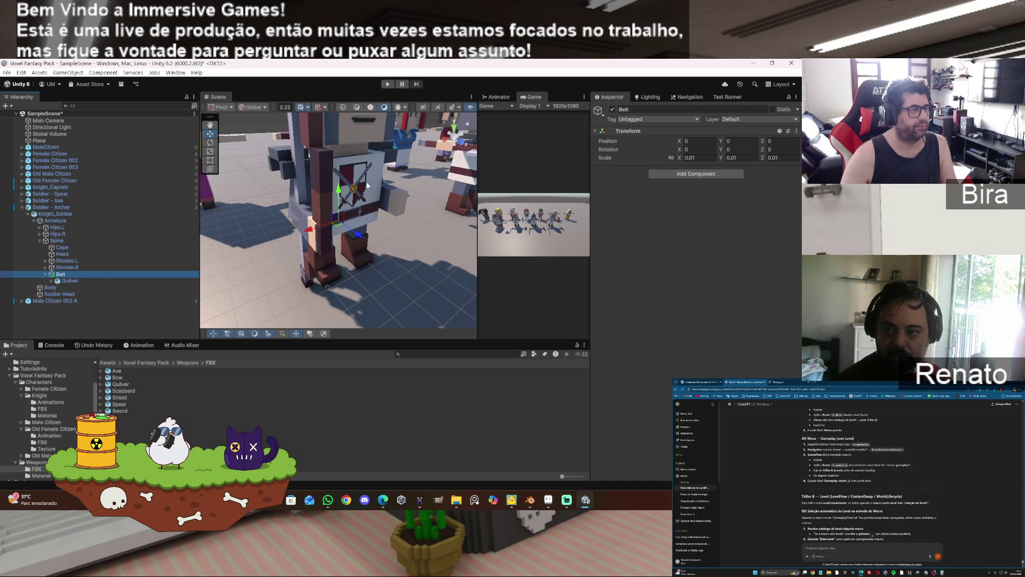
{"action": "left_click_drag", "start_coordinate": [404, 189], "coordinate": [224, 178]}
{"action": "key", "text": "f"}
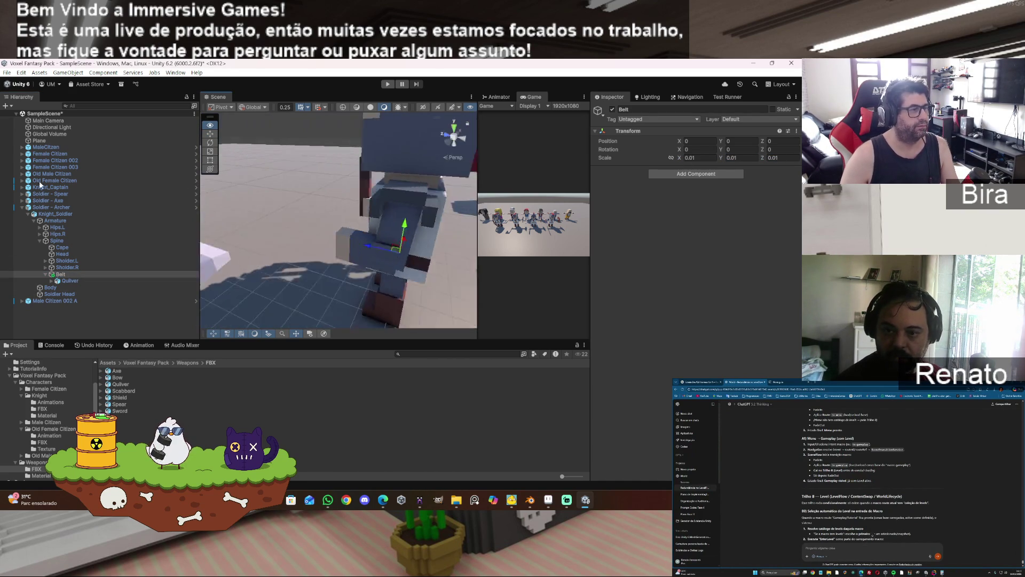
- Select the Quilver and reset its Position values to zero
{"action": "double_click", "coordinate": [82, 279]}
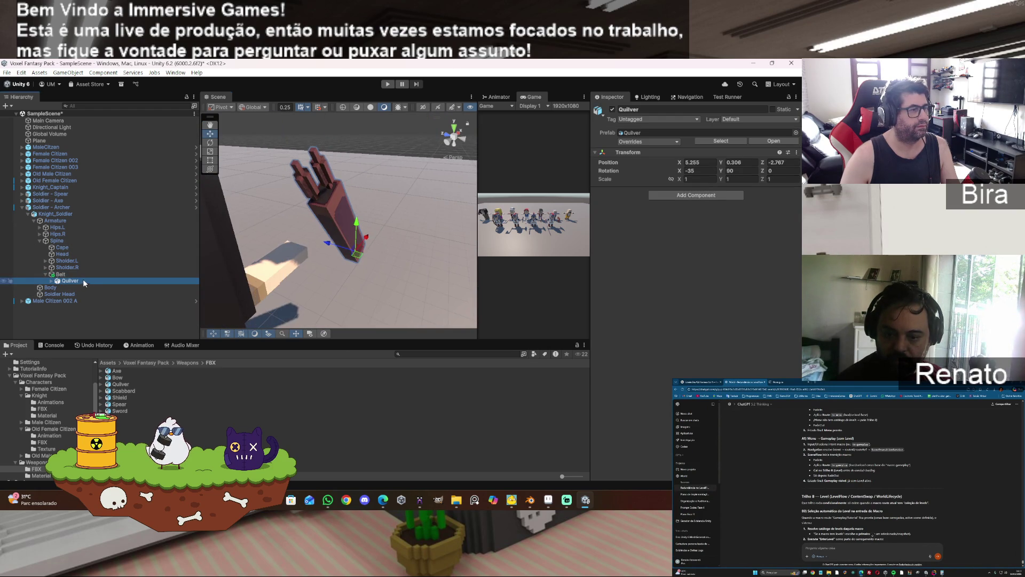
{"action": "left_click_drag", "start_coordinate": [405, 217], "coordinate": [506, 233]}
{"action": "scroll", "coordinate": [397, 229], "scroll_direction": "down", "scroll_amount": 8}
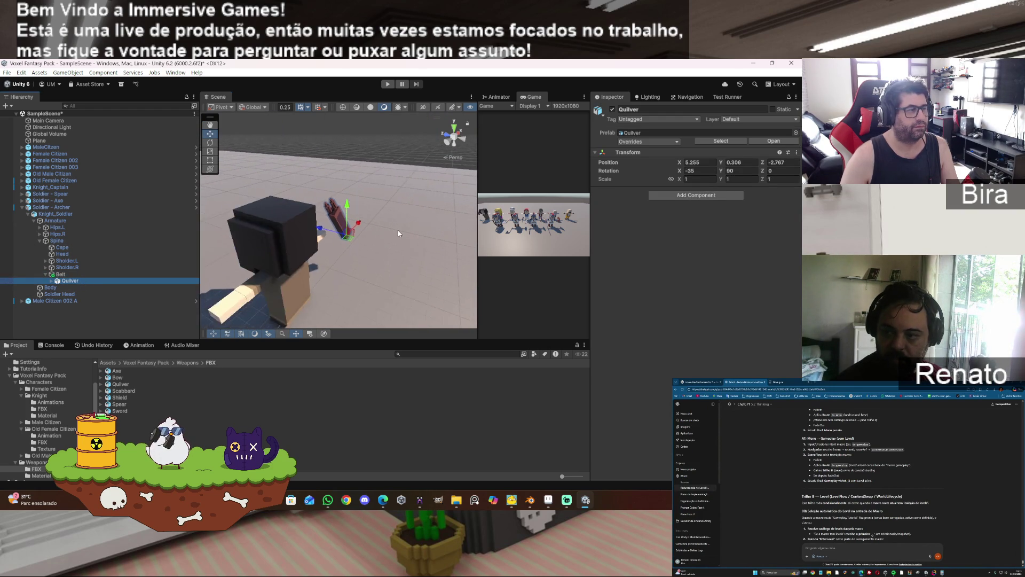
{"action": "left_click", "coordinate": [709, 162]}
{"action": "type", "text": "0.3"}
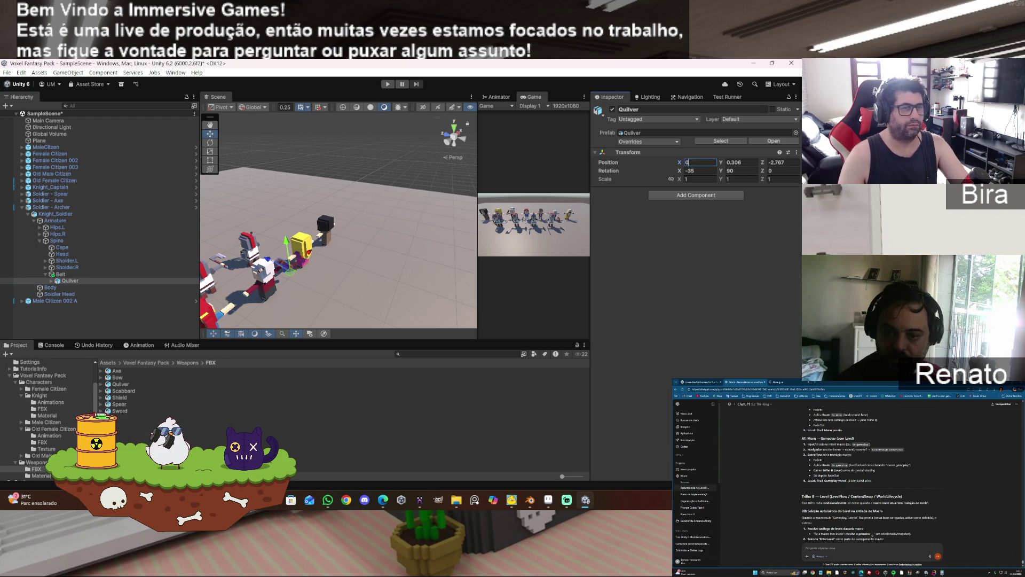
{"action": "type", "text": "0"}
{"action": "left_click", "coordinate": [751, 162]}
{"action": "type", "text": "0"}
- Slide the quiver along X onto the archer's back, ending at 0.248, −0.115, −0.253
{"action": "mouse_move", "coordinate": [302, 273]}
{"action": "left_mouse_down"}
{"action": "mouse_move", "coordinate": [304, 297]}
{"action": "mouse_move", "coordinate": [319, 237]}
{"action": "mouse_move", "coordinate": [348, 242]}
{"action": "left_mouse_up"}
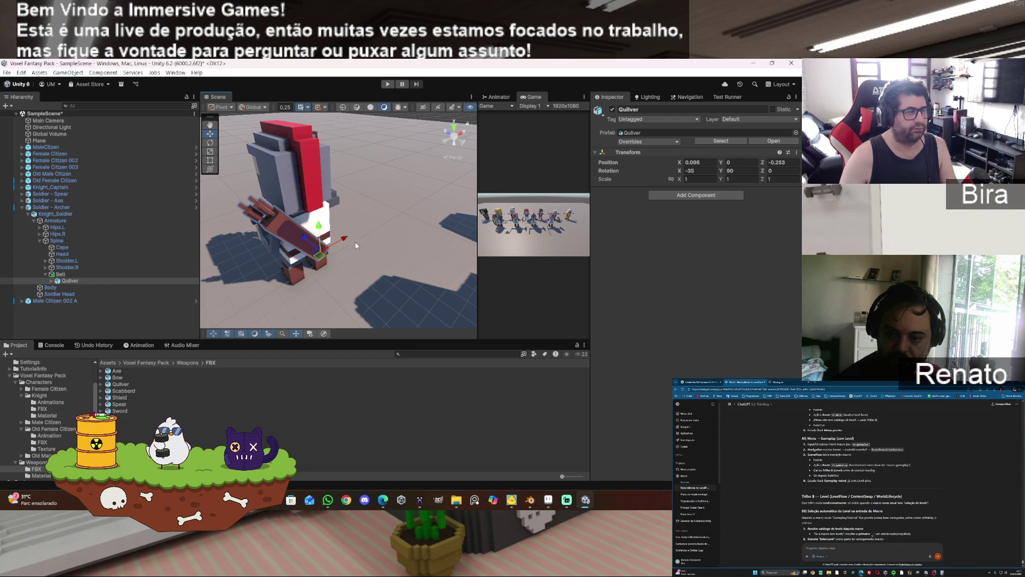
{"action": "key", "text": "f"}
{"action": "left_click_drag", "start_coordinate": [319, 246], "coordinate": [267, 255]}
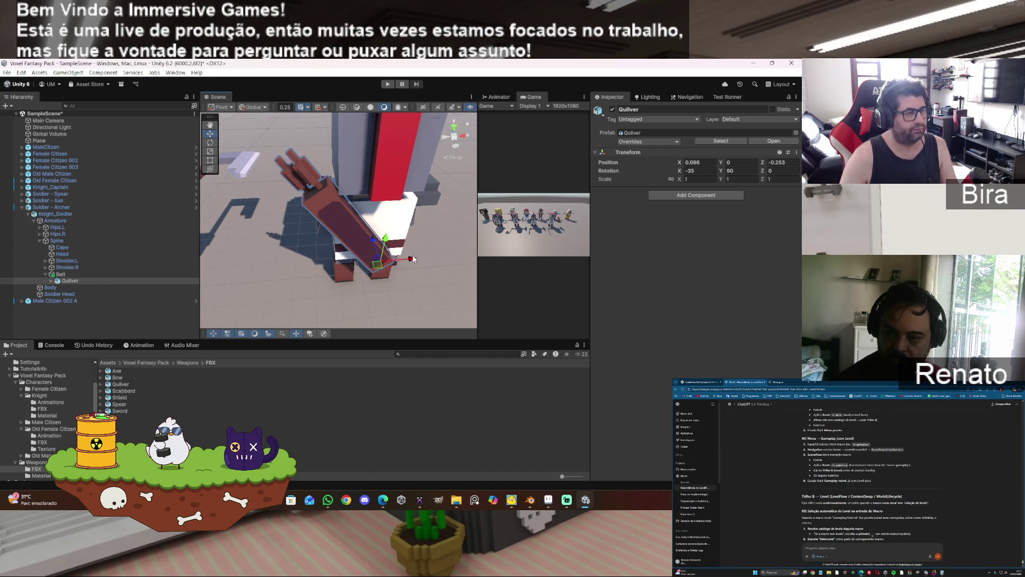
{"action": "mouse_move", "coordinate": [412, 262]}
{"action": "left_mouse_down"}
{"action": "mouse_move", "coordinate": [427, 259]}
{"action": "mouse_move", "coordinate": [403, 242]}
{"action": "mouse_move", "coordinate": [424, 272]}
{"action": "left_mouse_up"}
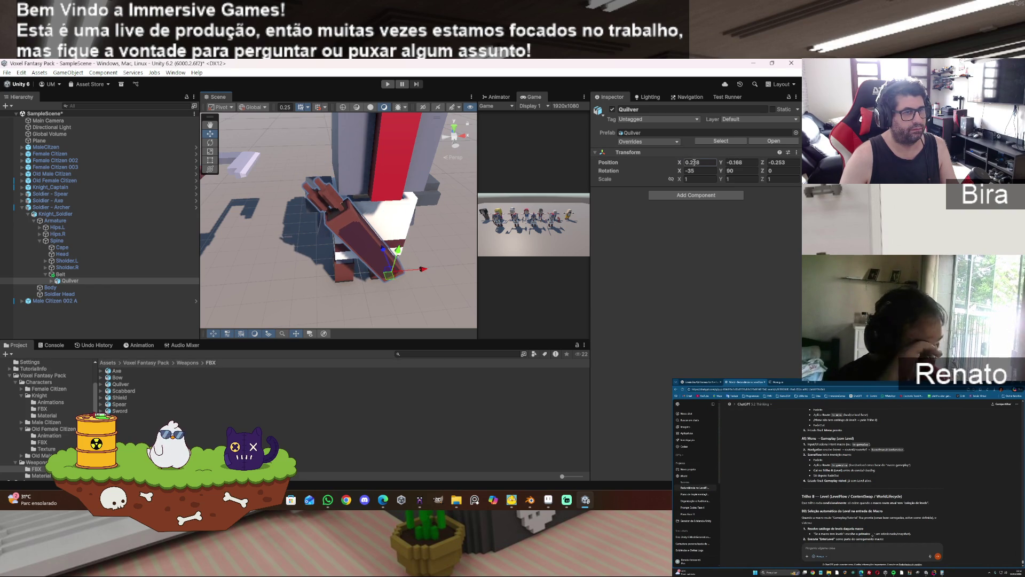
{"action": "left_click", "coordinate": [475, 238]}
{"action": "left_click_drag", "start_coordinate": [475, 238], "coordinate": [419, 171]}
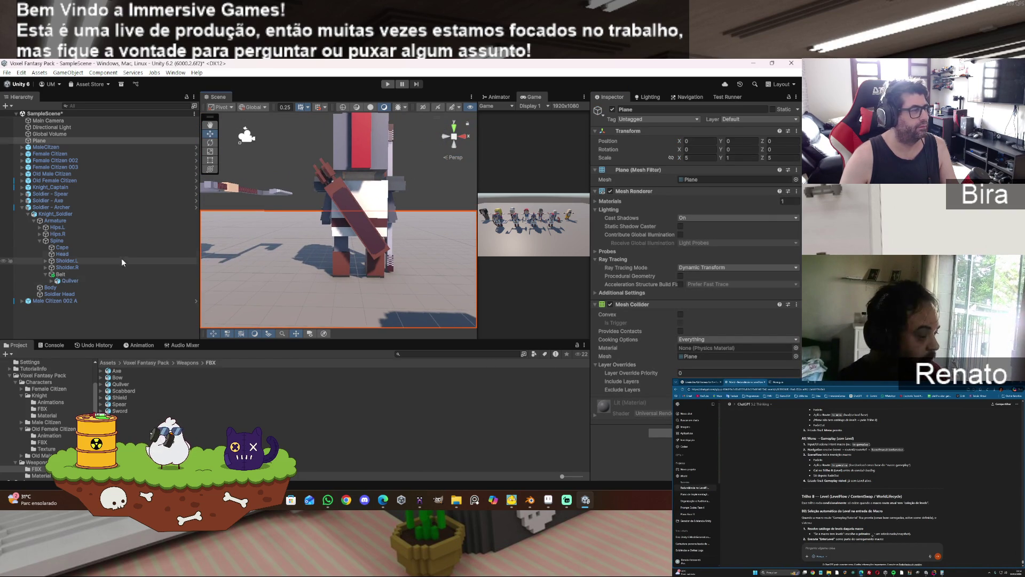
{"action": "left_click", "coordinate": [88, 279]}
{"action": "left_click_drag", "start_coordinate": [383, 257], "coordinate": [380, 217]}
{"action": "left_click_drag", "start_coordinate": [414, 251], "coordinate": [417, 249]}
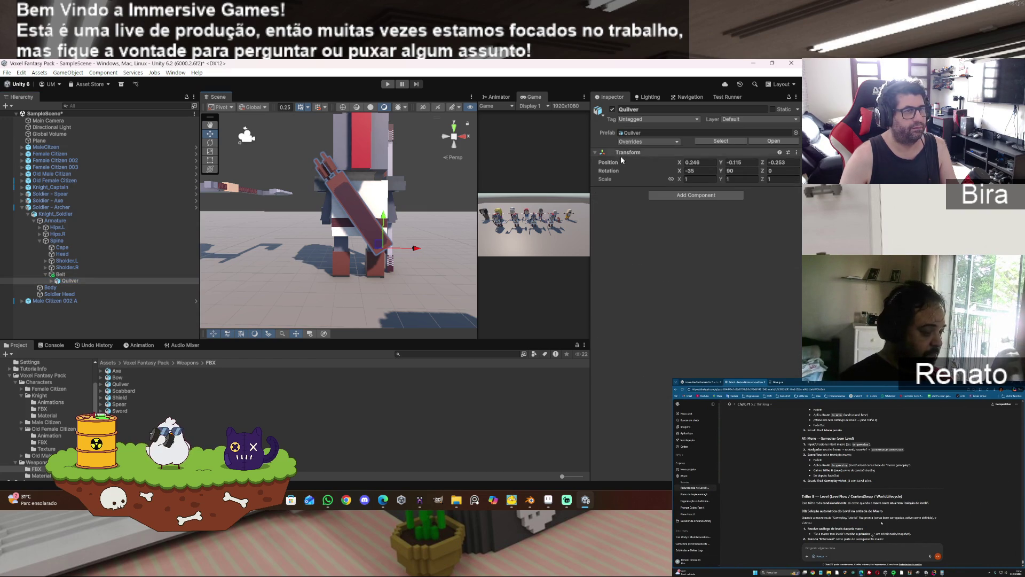
- Apply all overrides to the Soldier - Archer prefab
{"action": "left_click", "coordinate": [73, 208]}
{"action": "left_click", "coordinate": [655, 142]}
{"action": "left_click", "coordinate": [721, 213]}
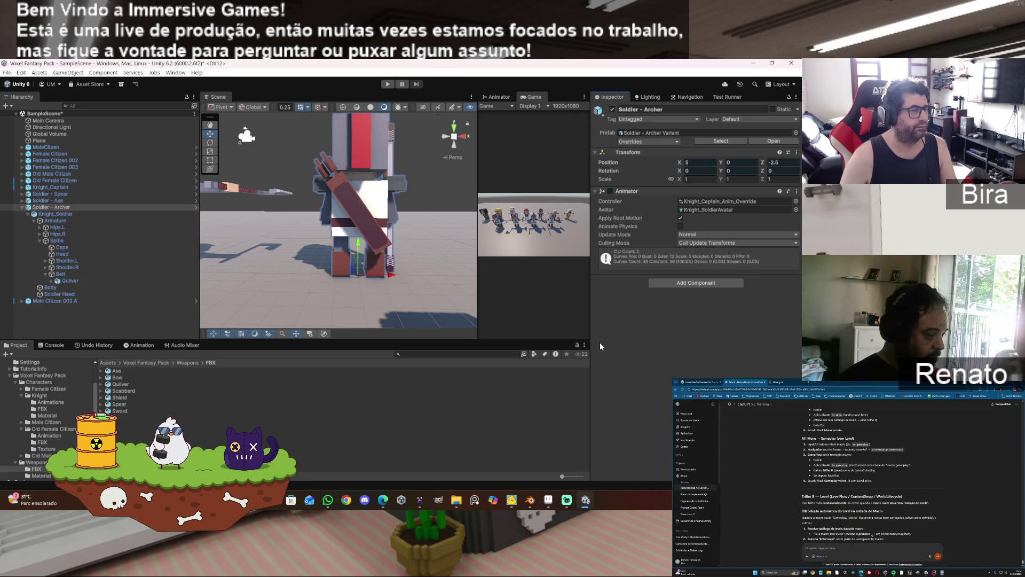
- View the soldier from the side and nudge the quiver's position slightly
{"action": "mouse_move", "coordinate": [401, 203]}
{"action": "left_mouse_down"}
{"action": "mouse_move", "coordinate": [719, 180]}
{"action": "mouse_move", "coordinate": [546, 175]}
{"action": "mouse_move", "coordinate": [574, 176]}
{"action": "left_mouse_up"}
{"action": "key", "text": "d"}
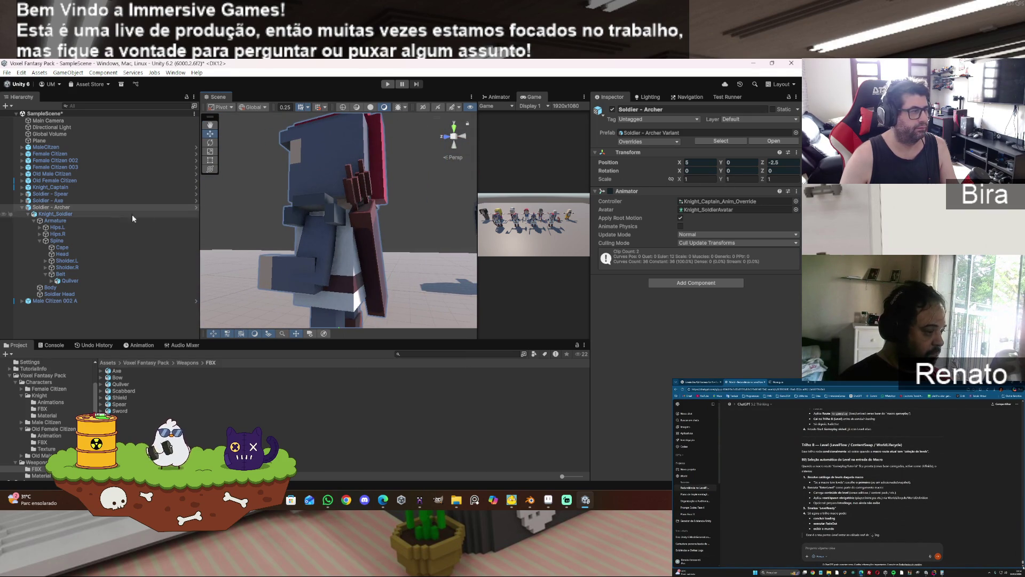
{"action": "left_click", "coordinate": [85, 277]}
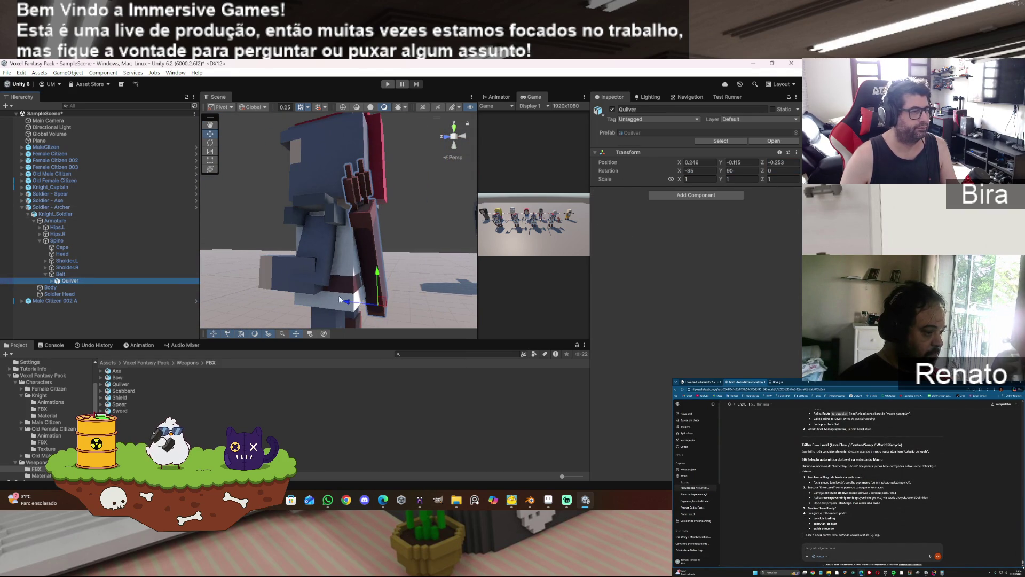
{"action": "left_click_drag", "start_coordinate": [348, 306], "coordinate": [350, 305]}
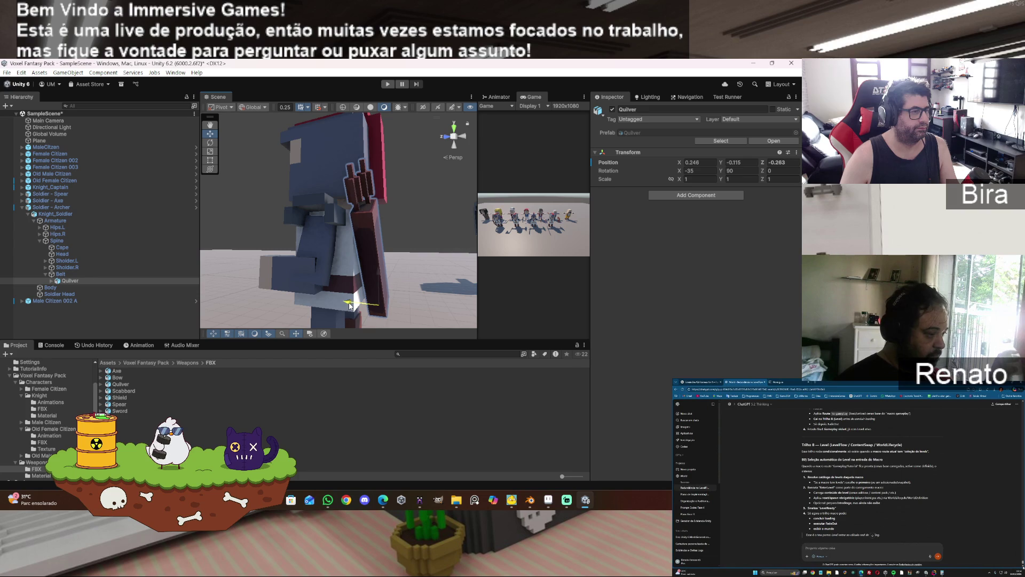
- Select Soldier - Archer, check its overrides, collapse its hierarchy, and frame it
{"action": "left_click", "coordinate": [56, 214]}
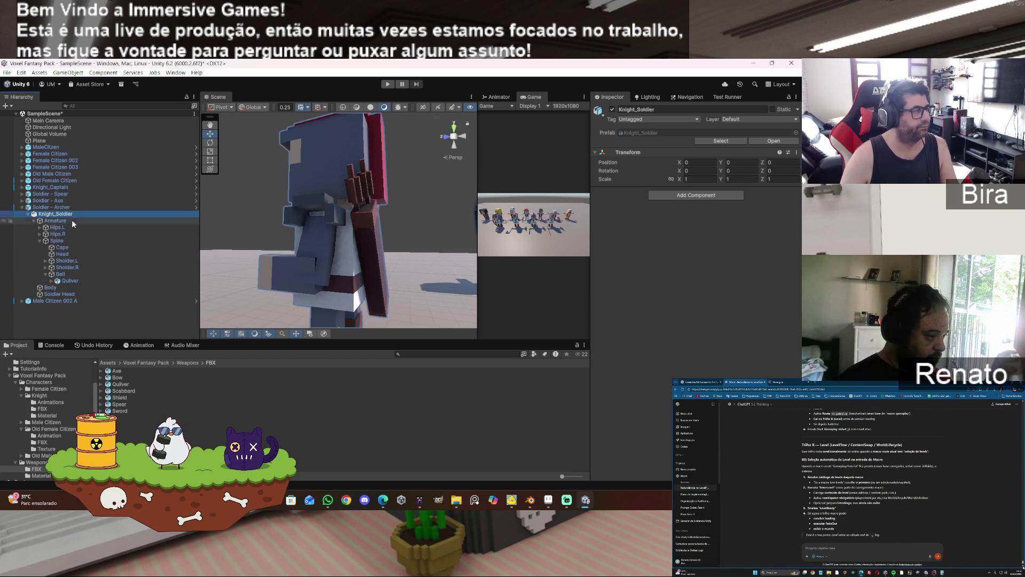
{"action": "left_click", "coordinate": [71, 209]}
{"action": "left_click", "coordinate": [668, 142]}
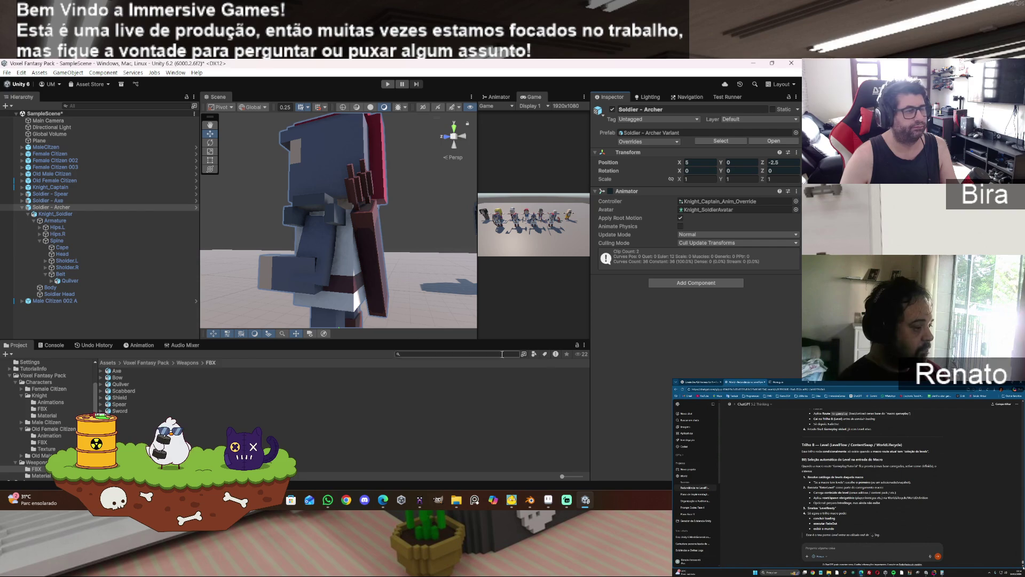
{"action": "left_click", "coordinate": [22, 207]}
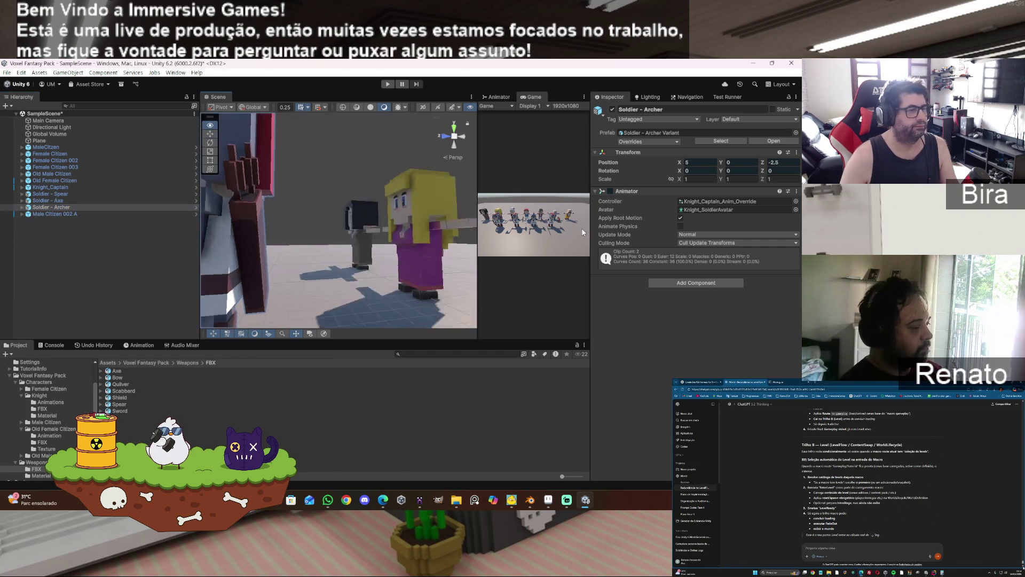
{"action": "key", "text": "f"}
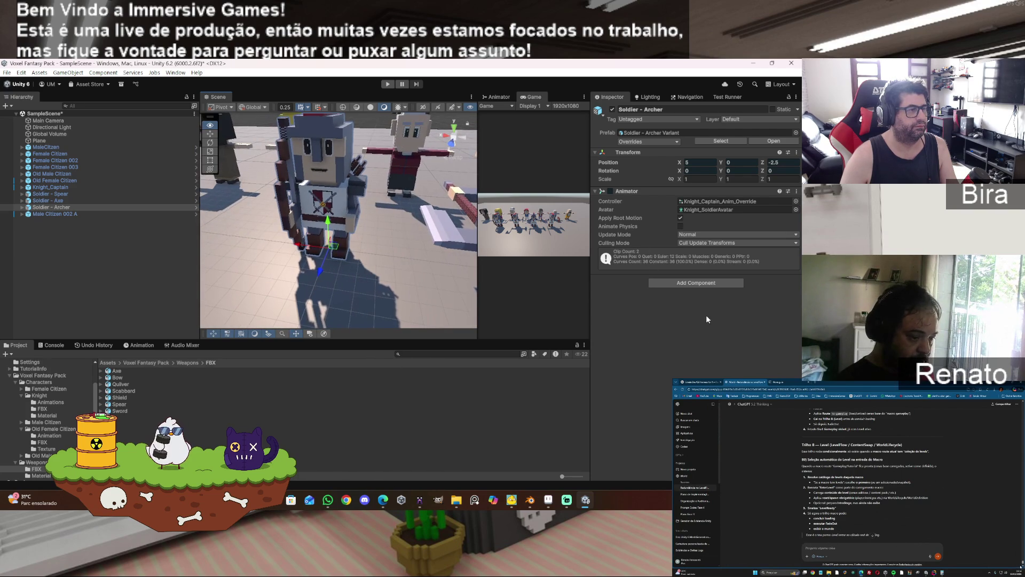
{"action": "left_click", "coordinate": [7, 73]}
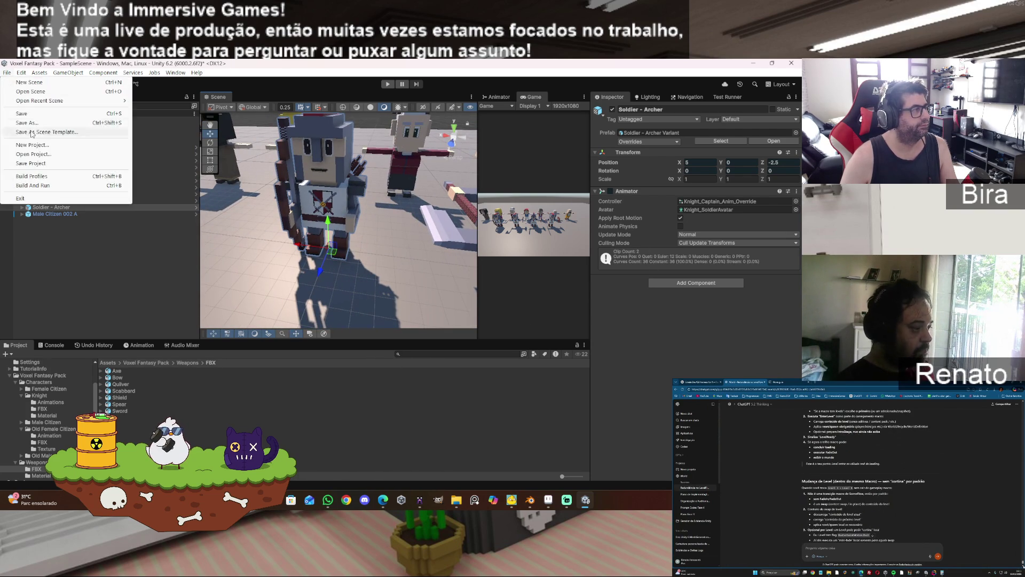
- Save SampleScene and expand the Soldier - Archer hierarchy to reveal the Quilver
{"action": "left_click", "coordinate": [41, 117]}
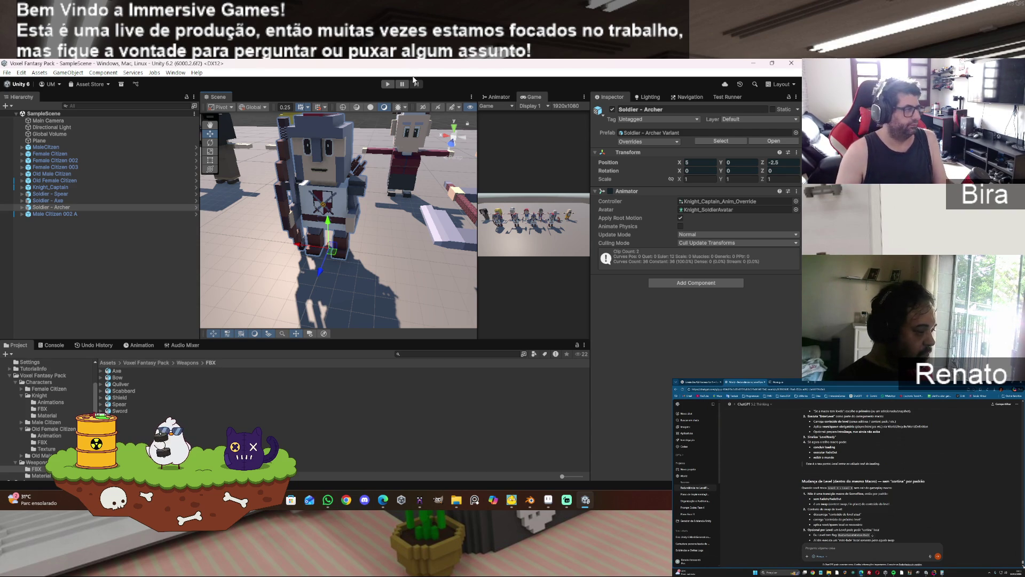
{"action": "left_click", "coordinate": [22, 208]}
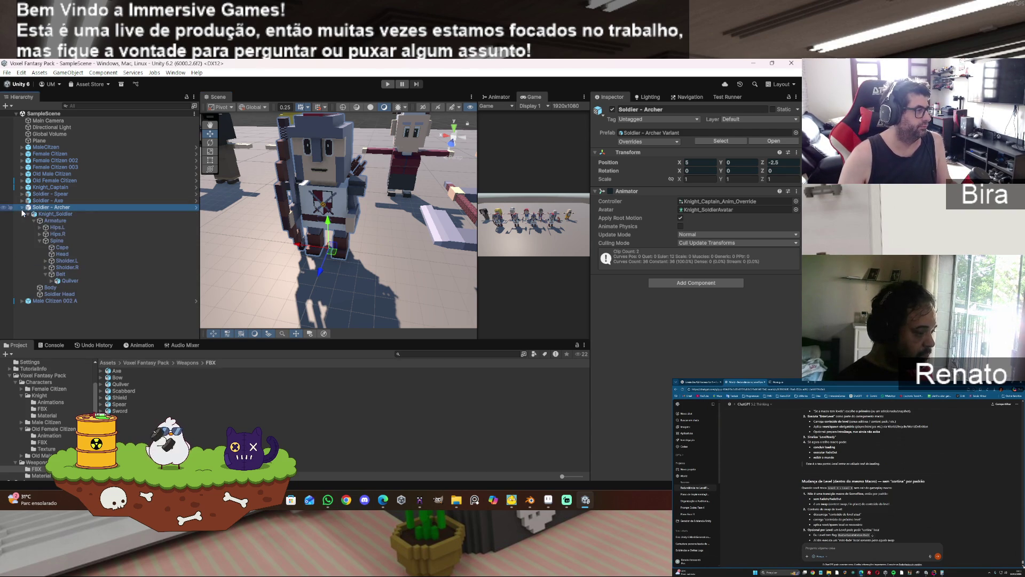
- Inspect Quilver's meshes, toggling Weapons-6-Arrow.001 off and on and selecting Weapons-8-Quilver
{"action": "left_click", "coordinate": [49, 281]}
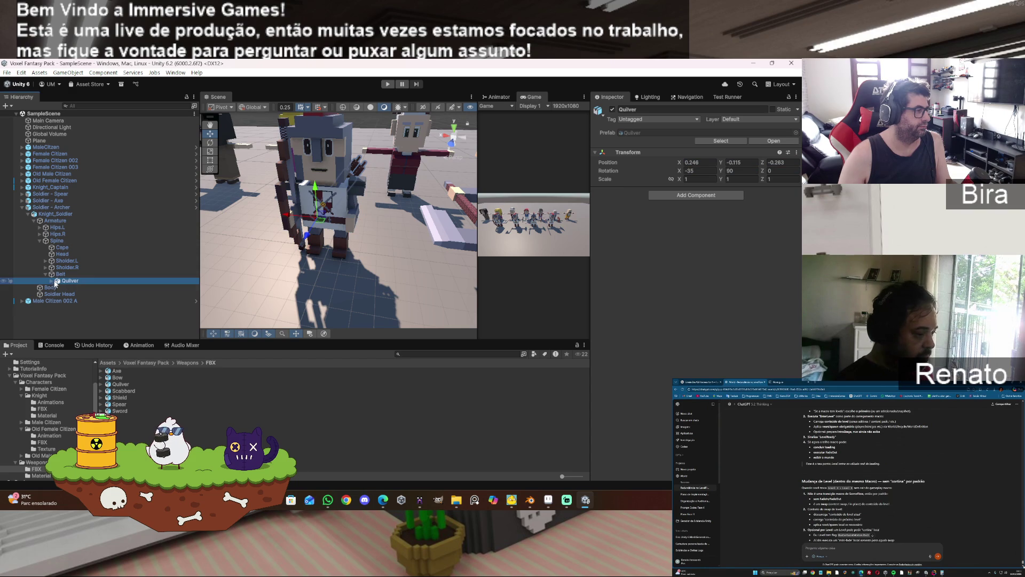
{"action": "left_click", "coordinate": [51, 281]}
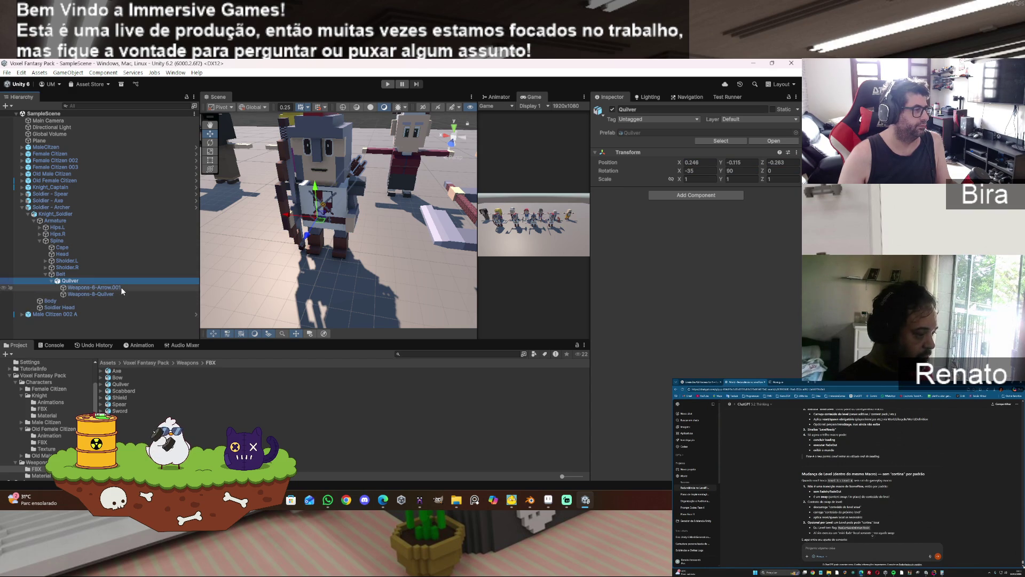
{"action": "left_click", "coordinate": [121, 287]}
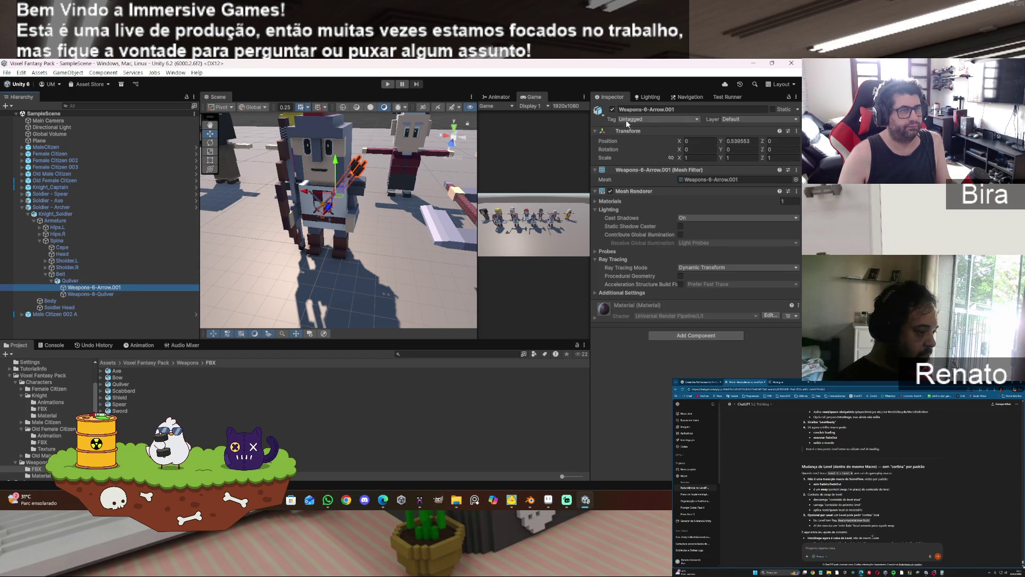
{"action": "left_click", "coordinate": [614, 108]}
{"action": "left_click", "coordinate": [614, 108]}
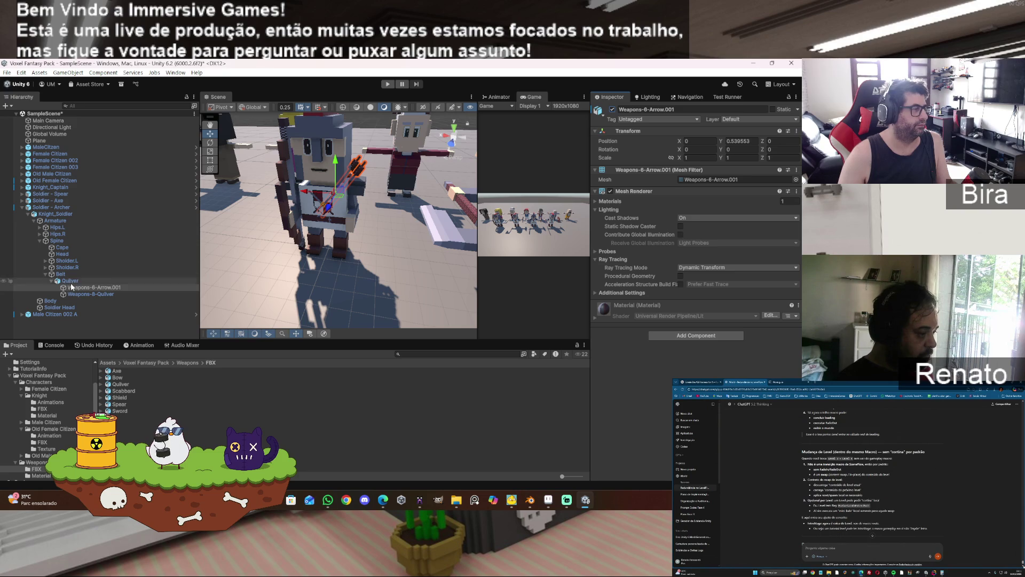
{"action": "left_click", "coordinate": [92, 292]}
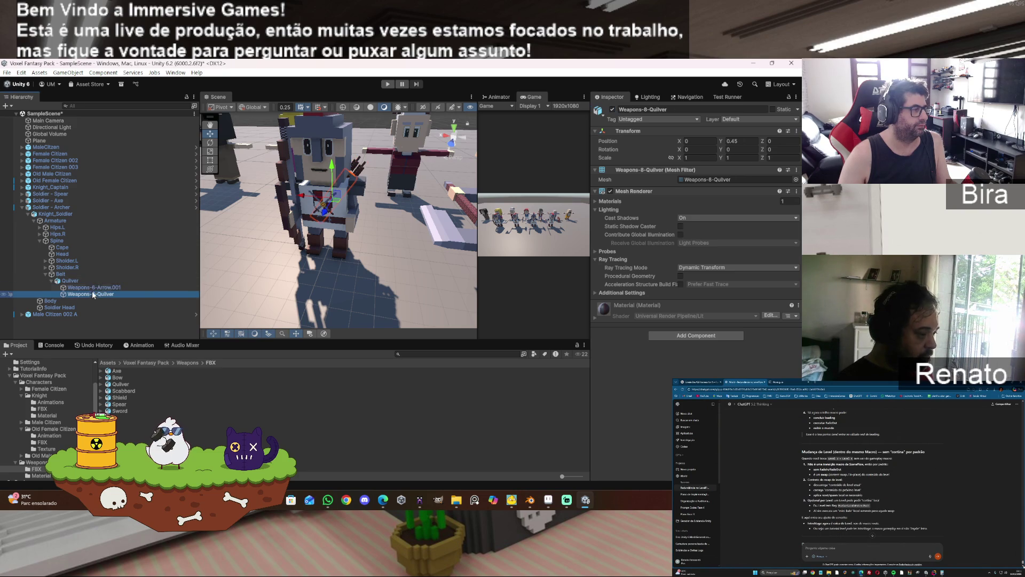
{"action": "left_click", "coordinate": [93, 288]}
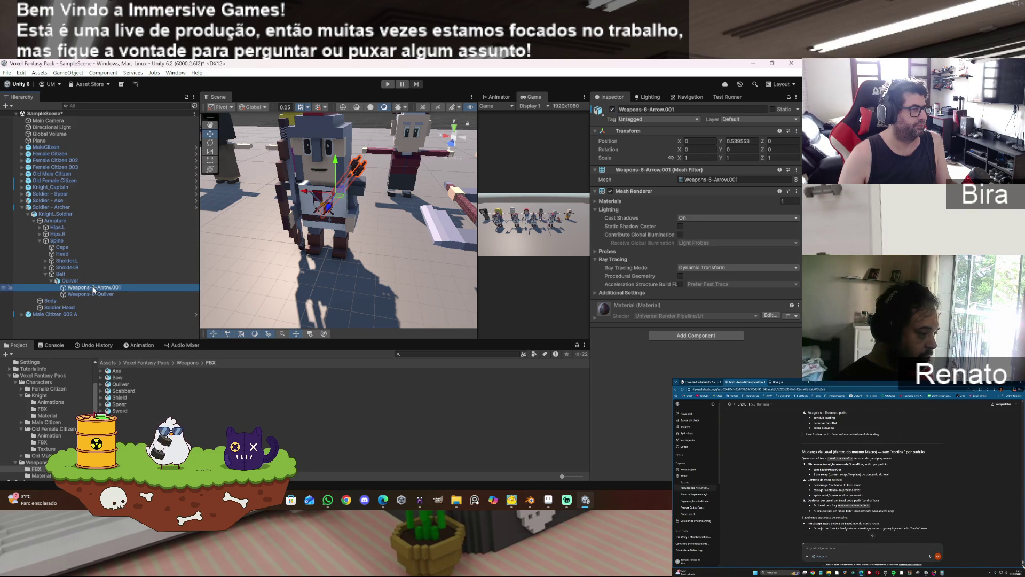
- Collapse the Belt and Spine branches, save the scene, then collapse Armature and Knight_Soldier
{"action": "left_click", "coordinate": [46, 274]}
{"action": "left_click", "coordinate": [40, 241]}
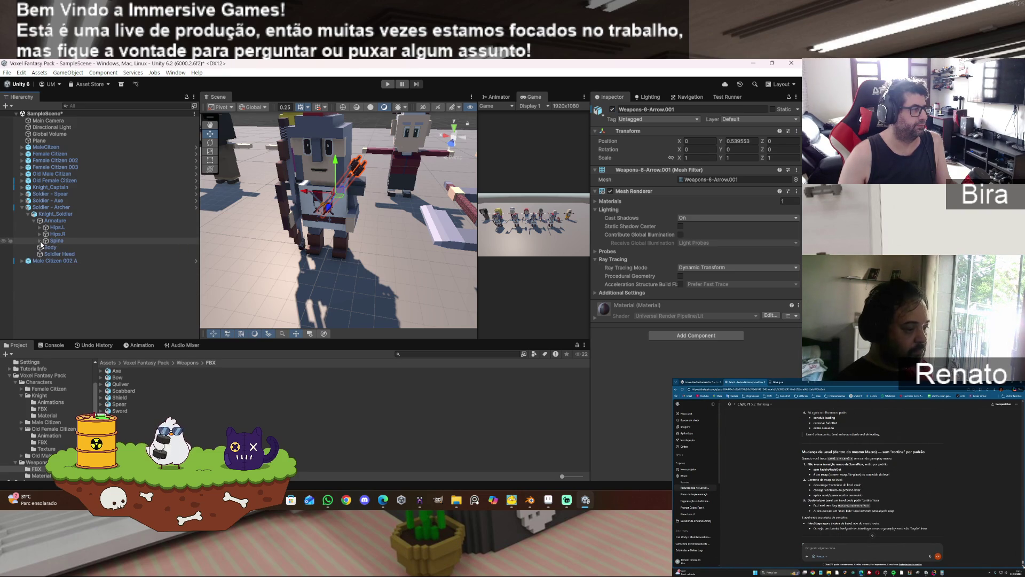
{"action": "left_click", "coordinate": [6, 72]}
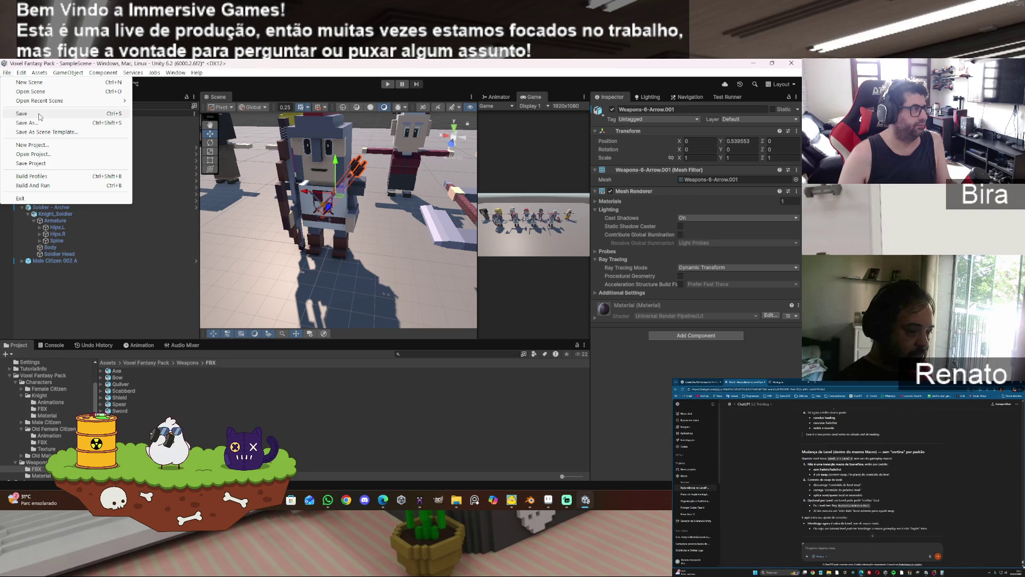
{"action": "left_click", "coordinate": [21, 118]}
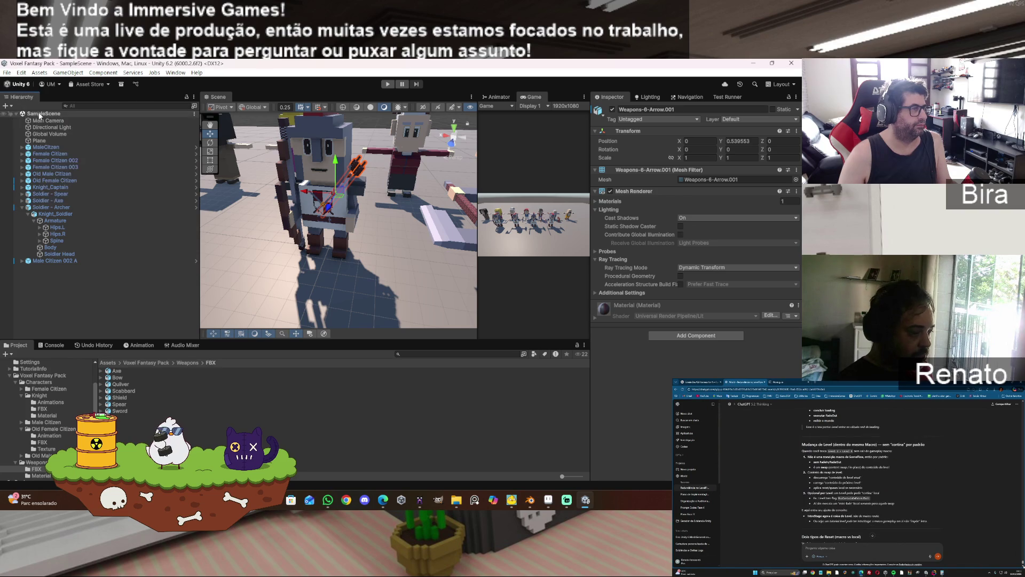
{"action": "left_click", "coordinate": [34, 220]}
{"action": "left_click", "coordinate": [28, 214]}
{"action": "left_click", "coordinate": [88, 264]}
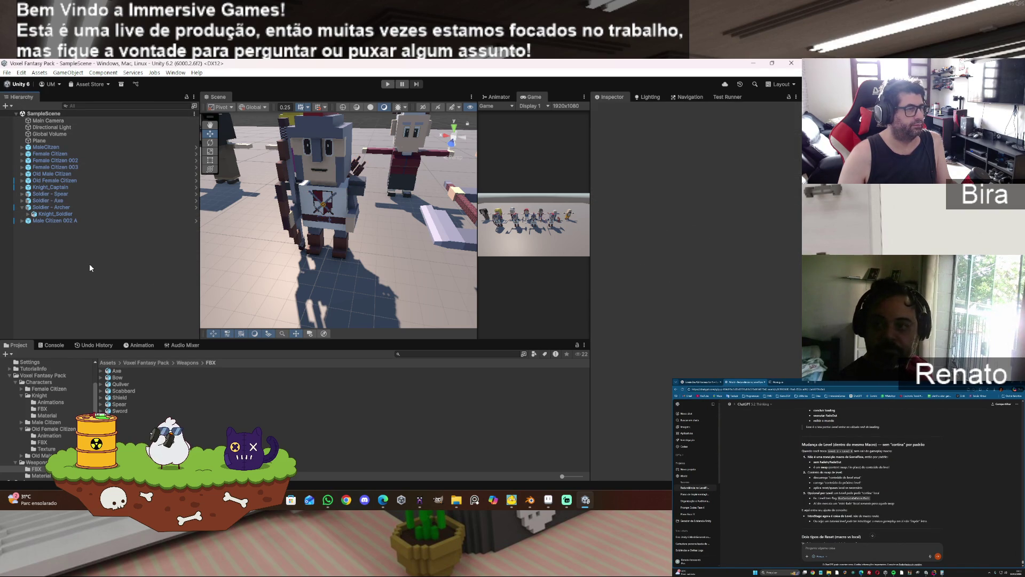
- Leave Unity, passing through WhatsApp, and bring the Edge window with ChatGPT forward
{"action": "mouse_move", "coordinate": [327, 505]}
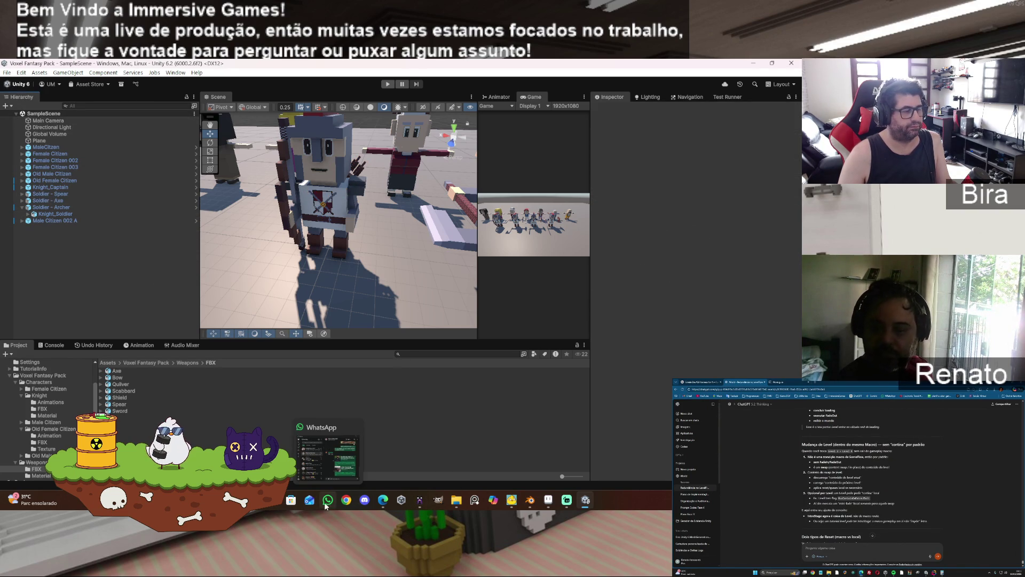
{"action": "left_click", "coordinate": [328, 502]}
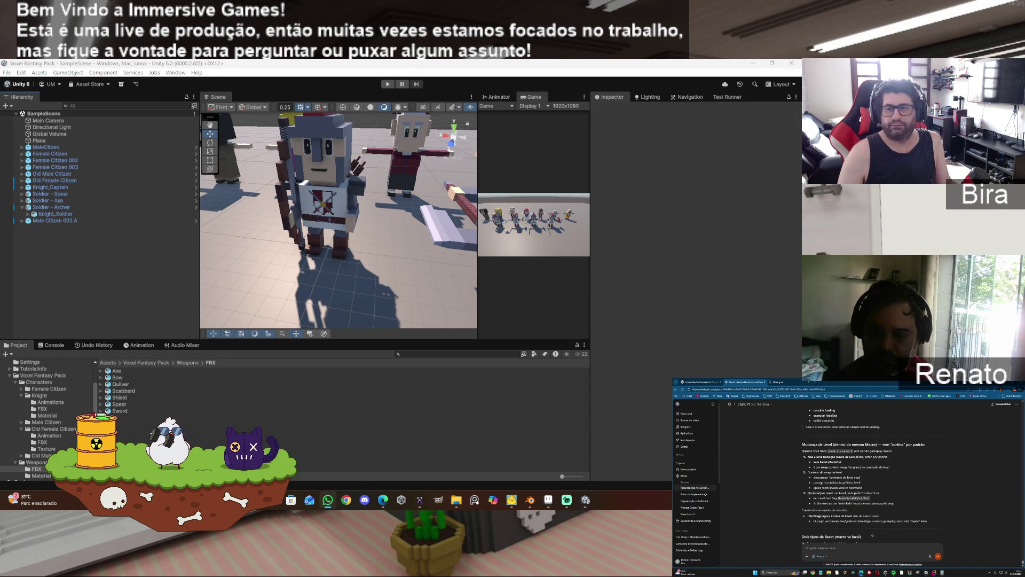
{"action": "left_click", "coordinate": [383, 499]}
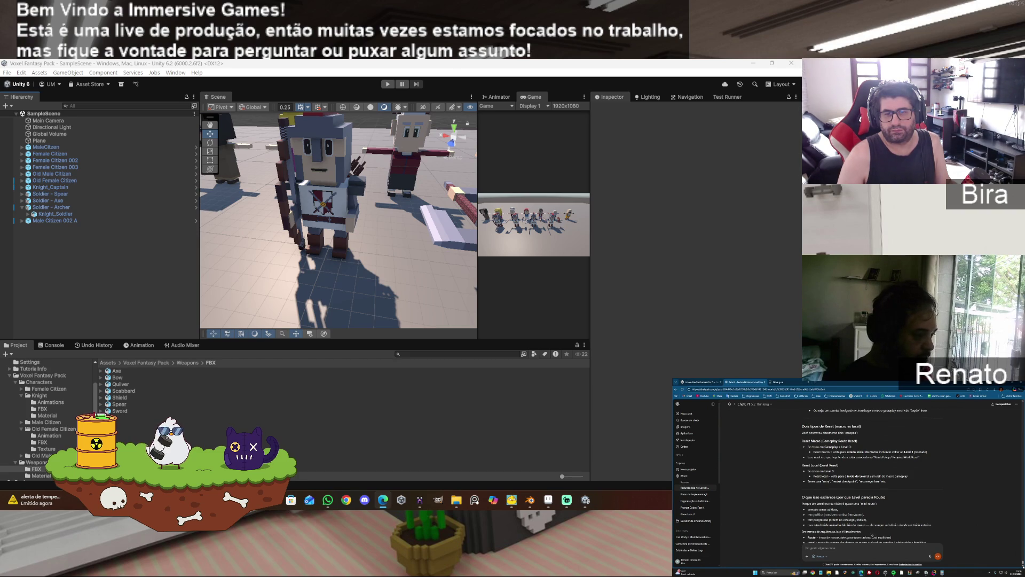
- Send ChatGPT a Portuguese prompt asking for the diagram 'com todos casos'
{"action": "scroll", "coordinate": [867, 513], "scroll_direction": "down", "scroll_amount": 1}
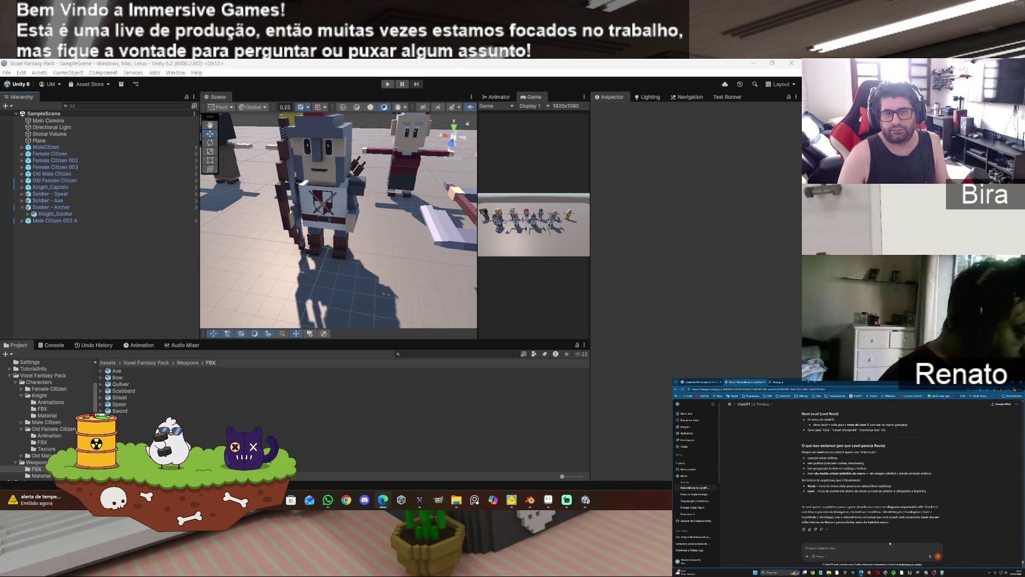
{"action": "type", "text": "lega o q"}
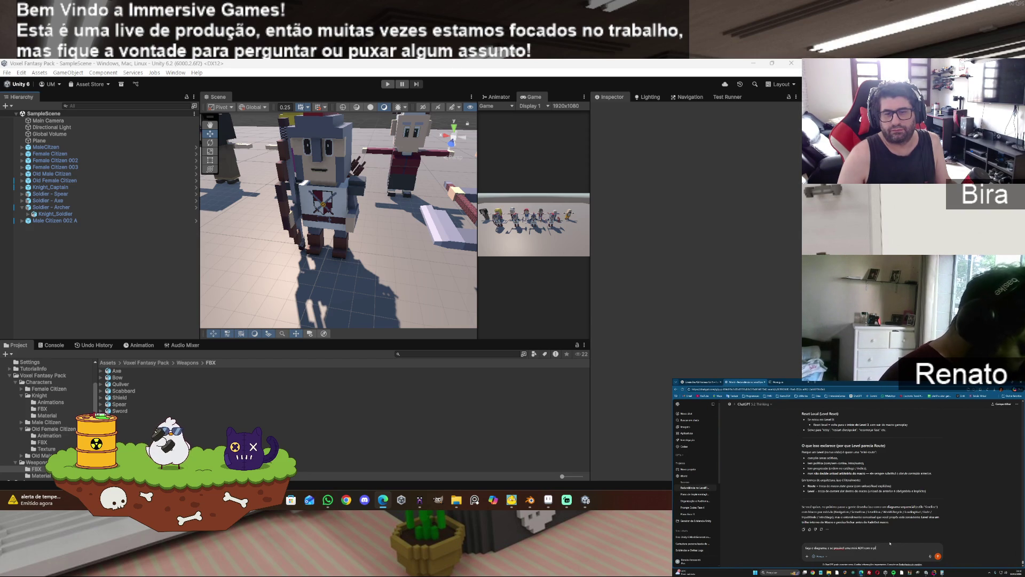
{"action": "key", "text": "BackSpace"}
{"action": "key", "text": "BackSpace"}
{"action": "key", "text": "BackSpace"}
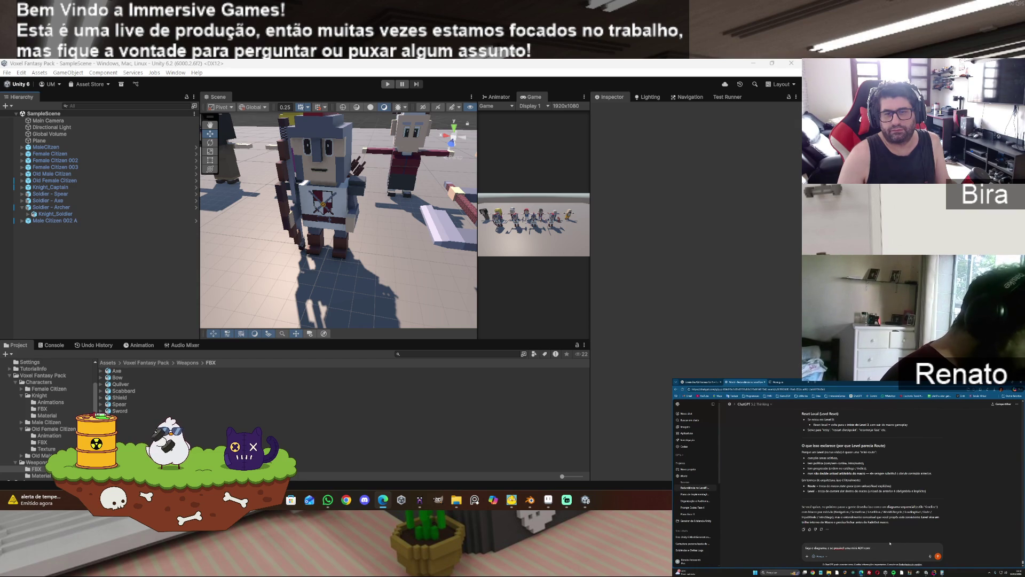
{"action": "type", "text": "nto com to"}
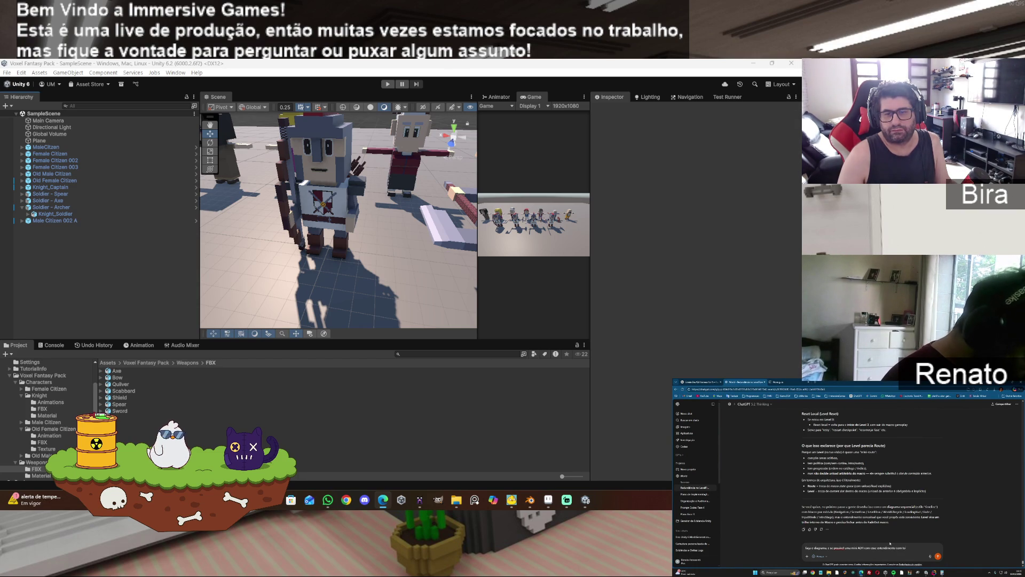
{"action": "type", "text": "dos casos discutidos."}
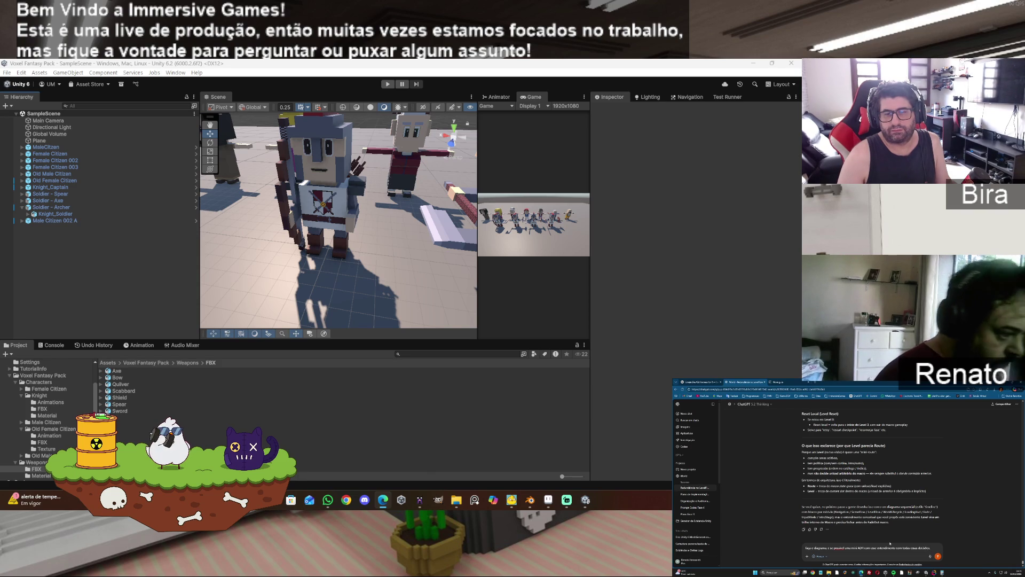
{"action": "key", "text": "Return"}
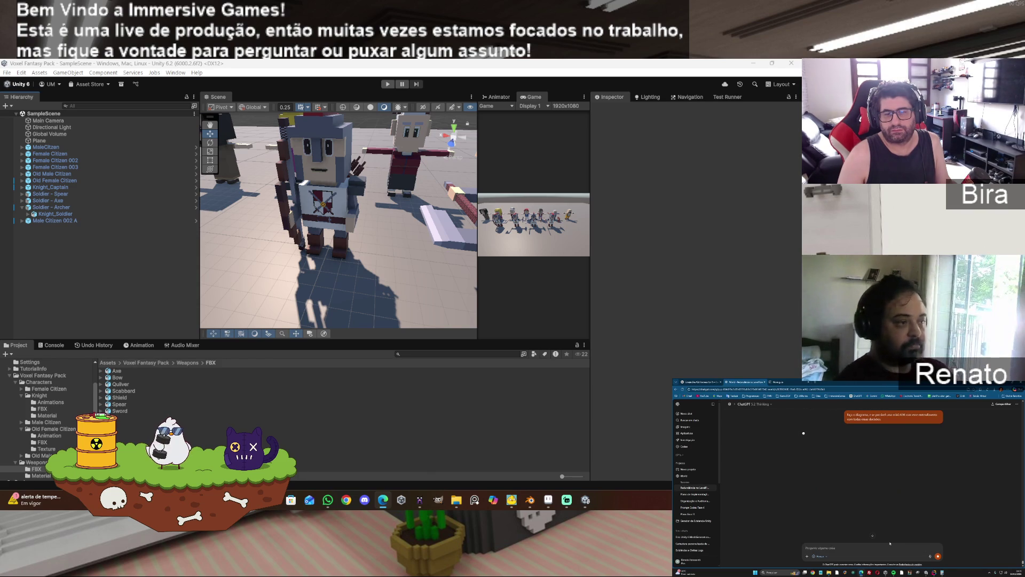